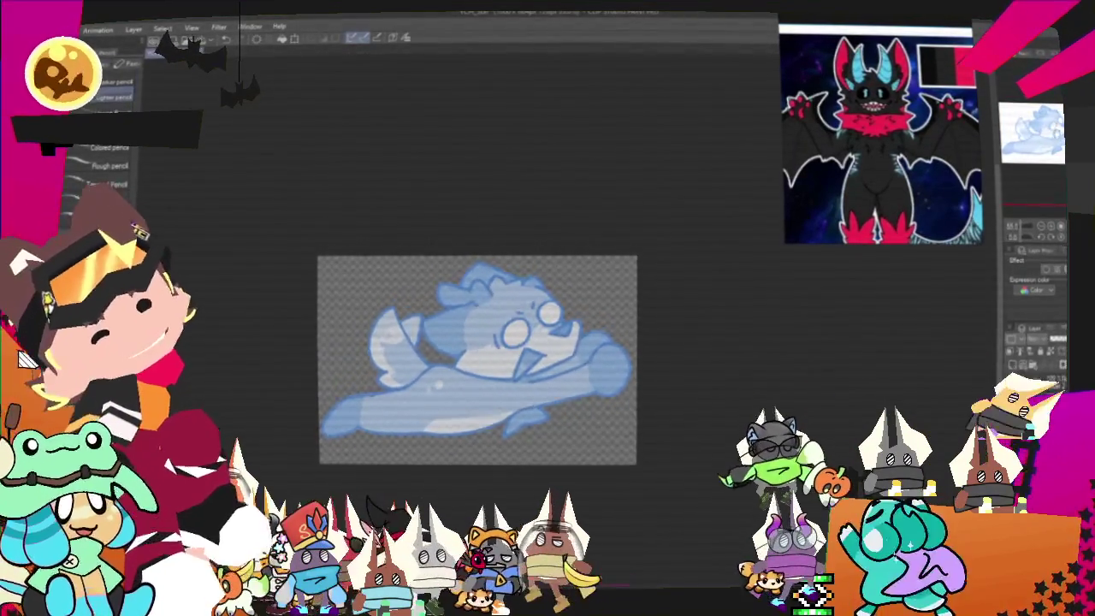
- Sketch rough black strokes across the lower belly and a bold line under the outstretched arm
left_click_drag(478, 355, 532, 338)
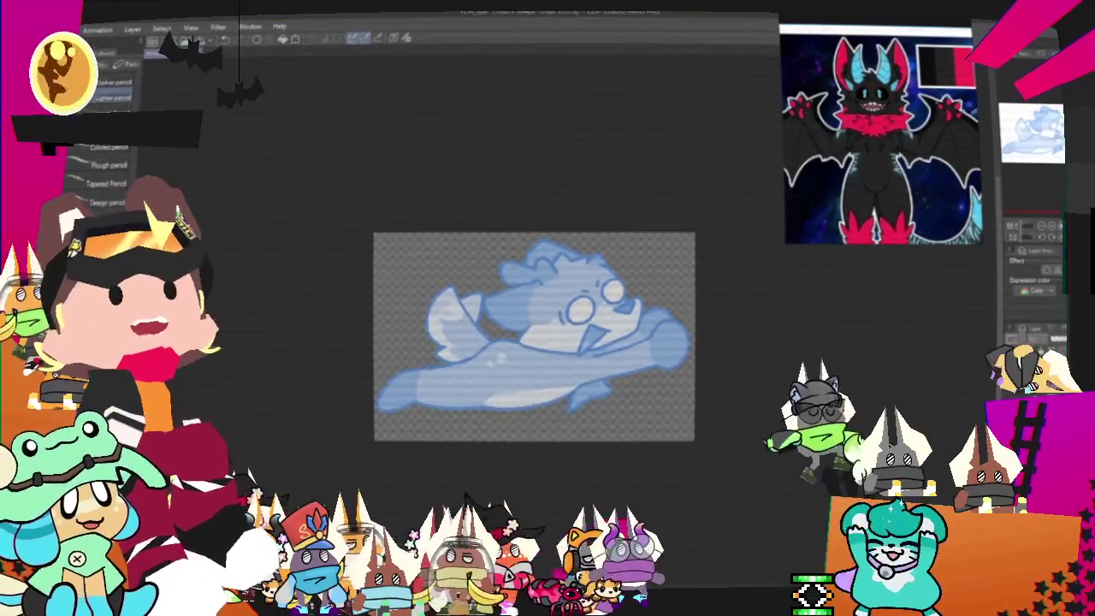
scroll(544, 312, "up", 1)
left_click_drag(530, 342, 540, 298)
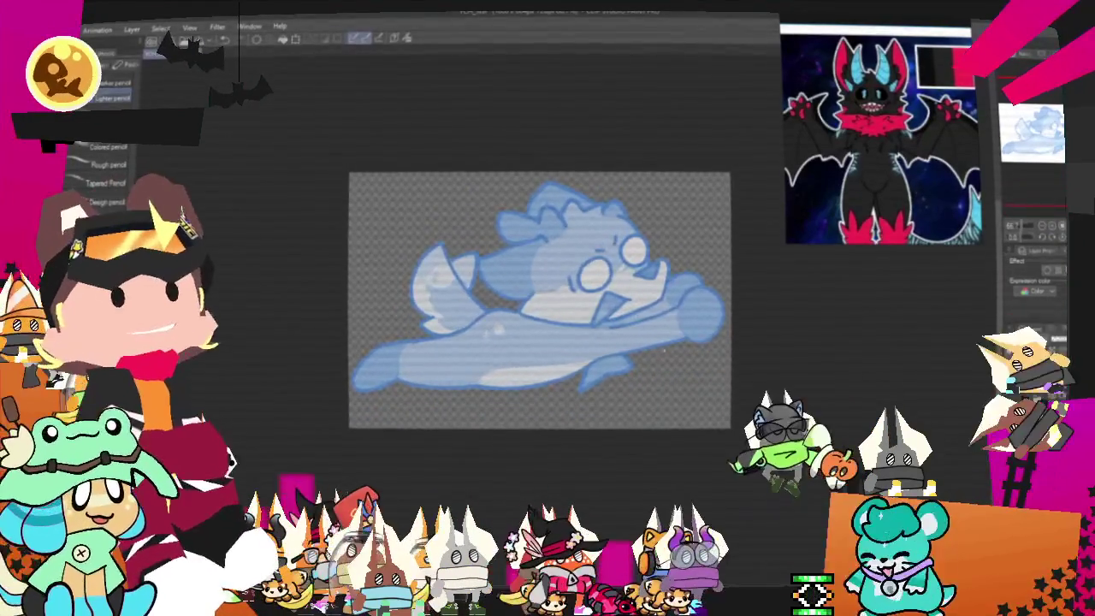
mouse_move(680, 342)
left_mouse_down()
mouse_move(618, 387)
mouse_move(548, 389)
left_mouse_up()
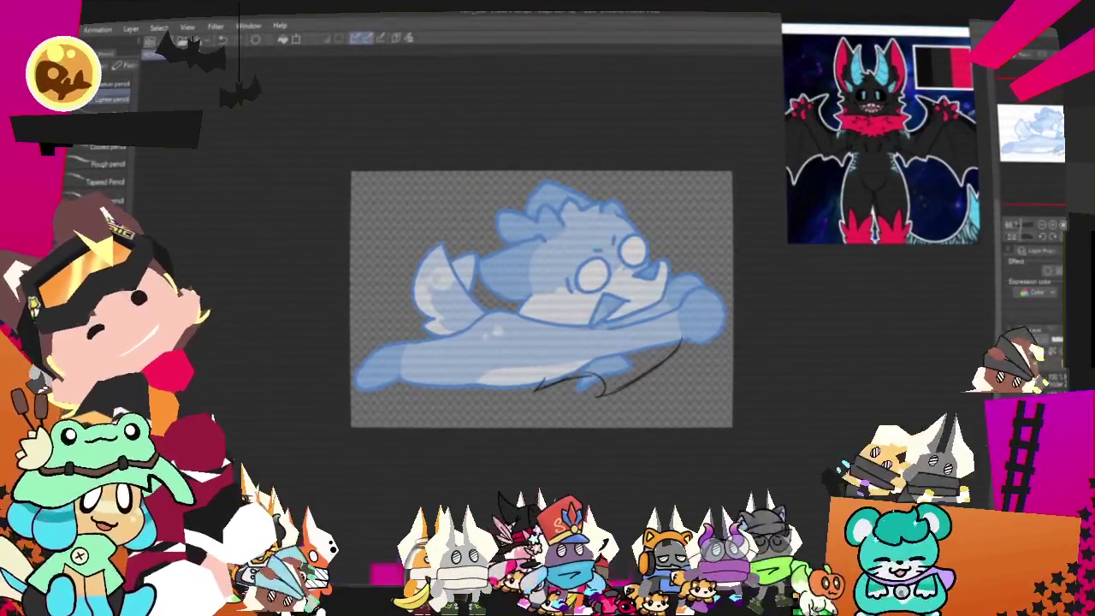
left_click_drag(590, 328, 685, 313)
left_click_drag(543, 347, 624, 338)
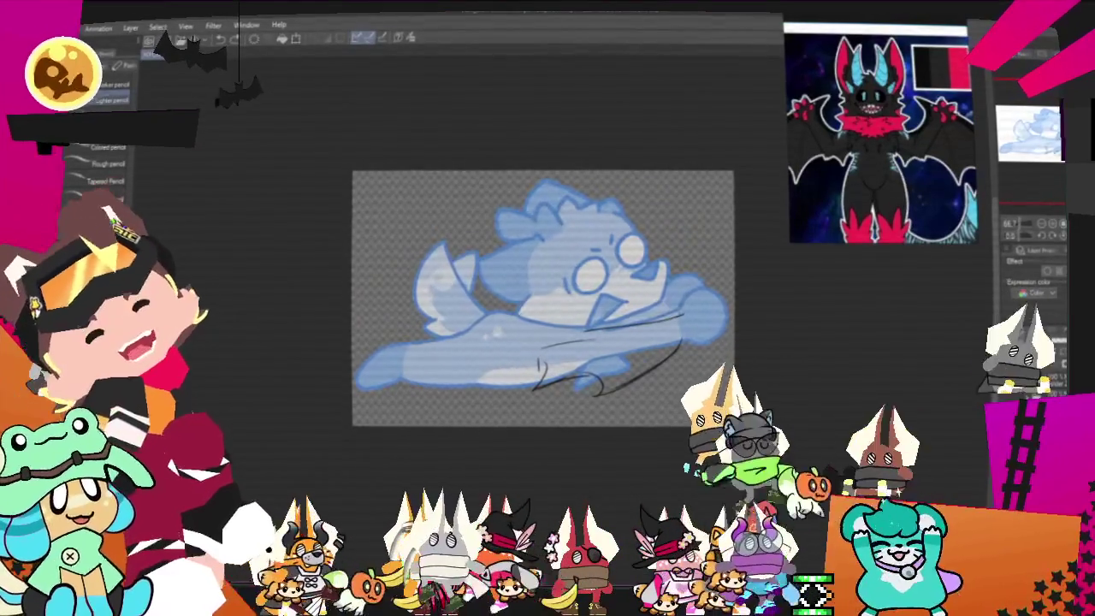
left_click_drag(598, 334, 676, 313)
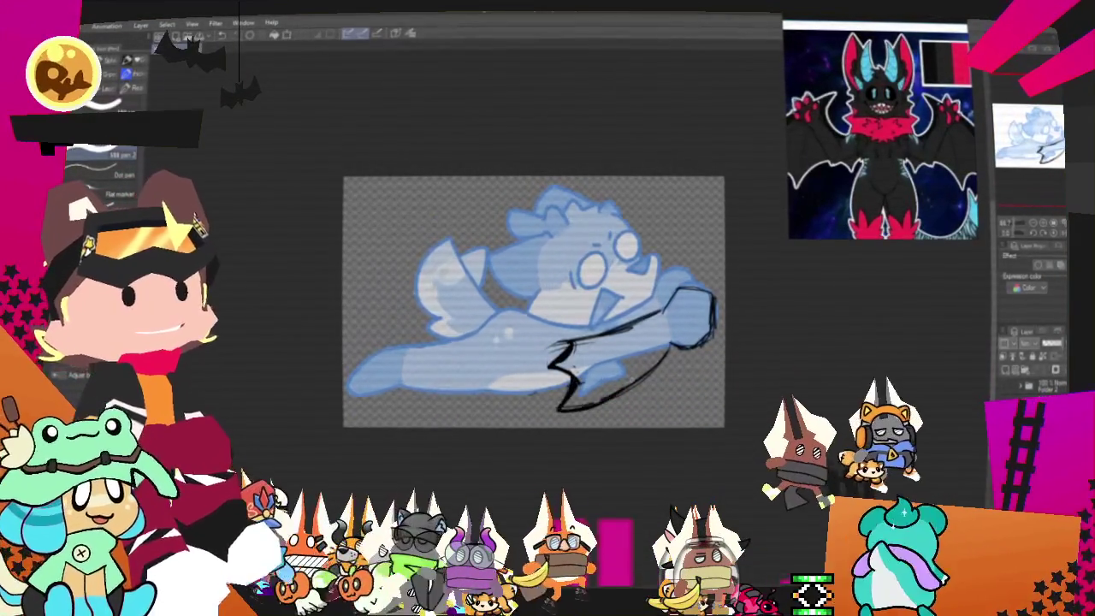
left_click_drag(561, 409, 676, 347)
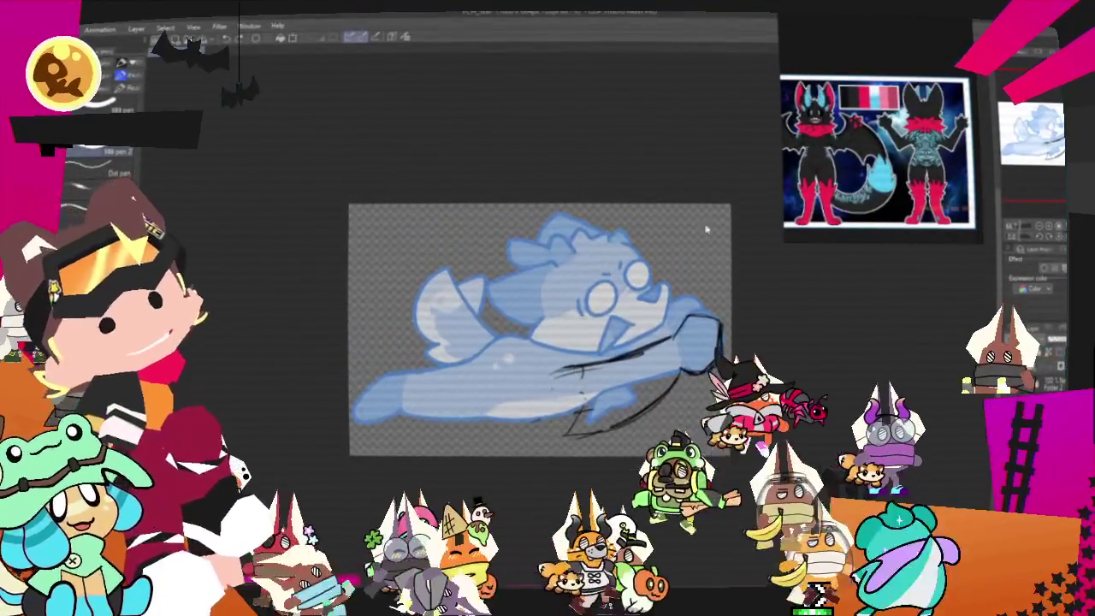
- Replace the scribbled belly strokes with a single pencil line along the lower belly
left_click_drag(552, 415, 612, 402)
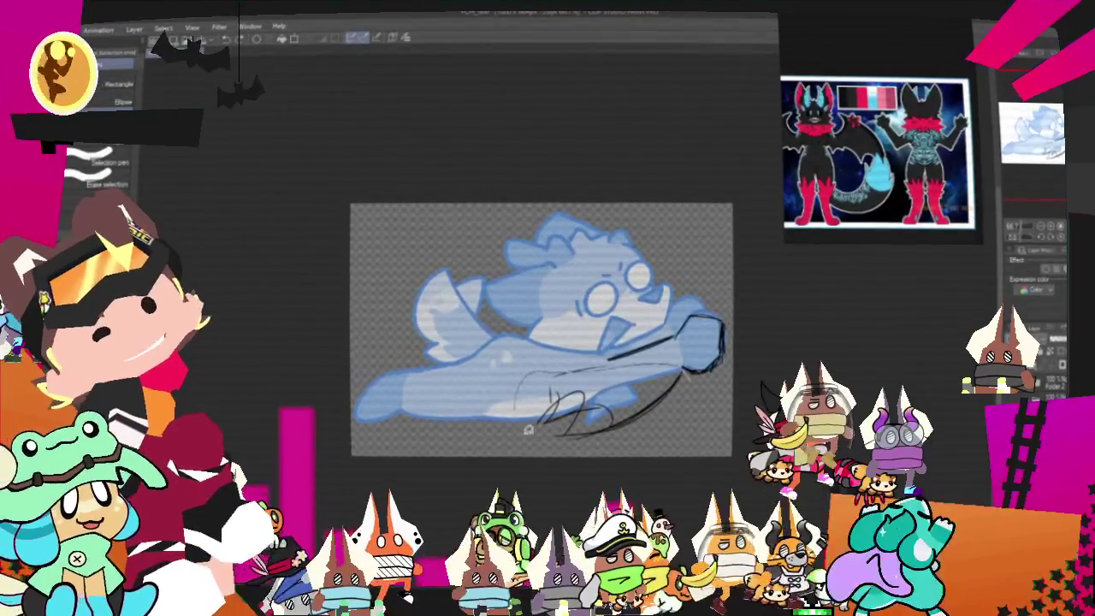
key("ctrl+z")
key("p")
key("p")
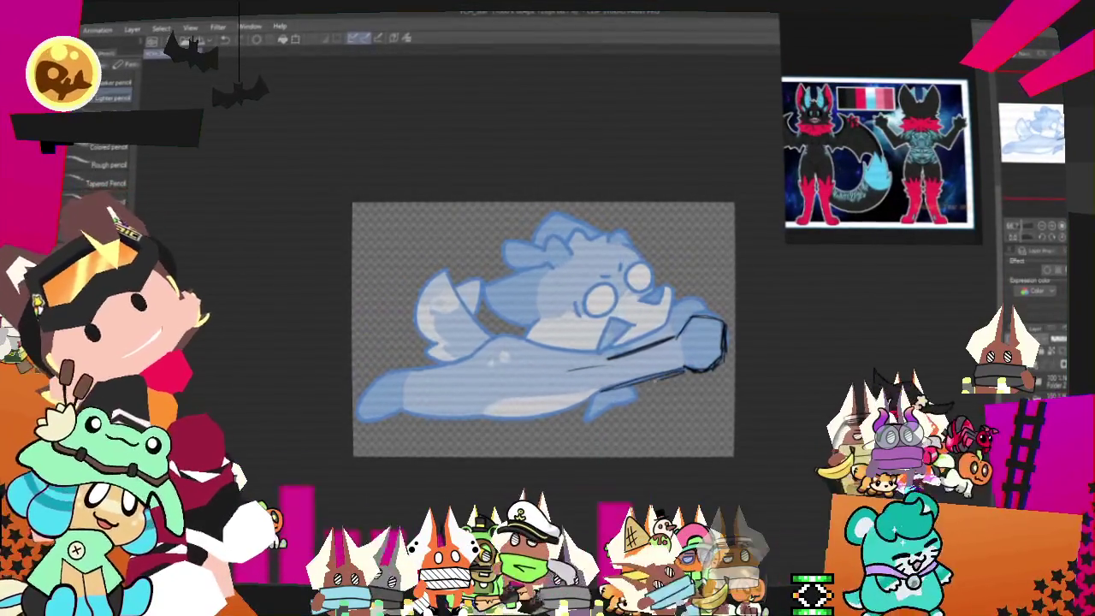
left_click_drag(592, 390, 684, 367)
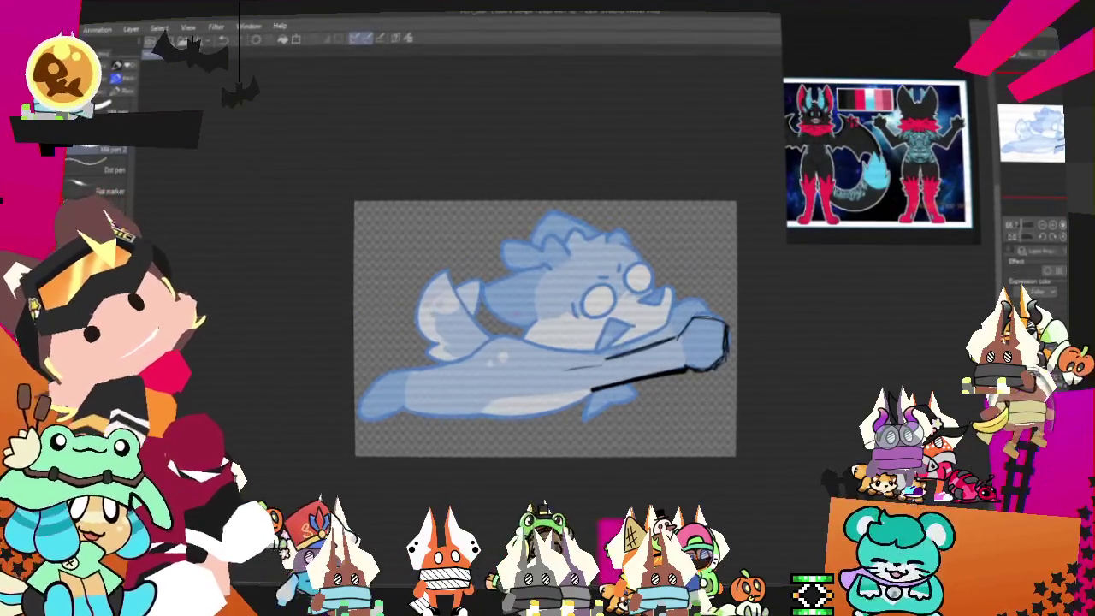
- Sketch a chest curve and the arcs and edges of a bat wing, plus a stroke near the eye
left_click_drag(509, 293, 531, 338)
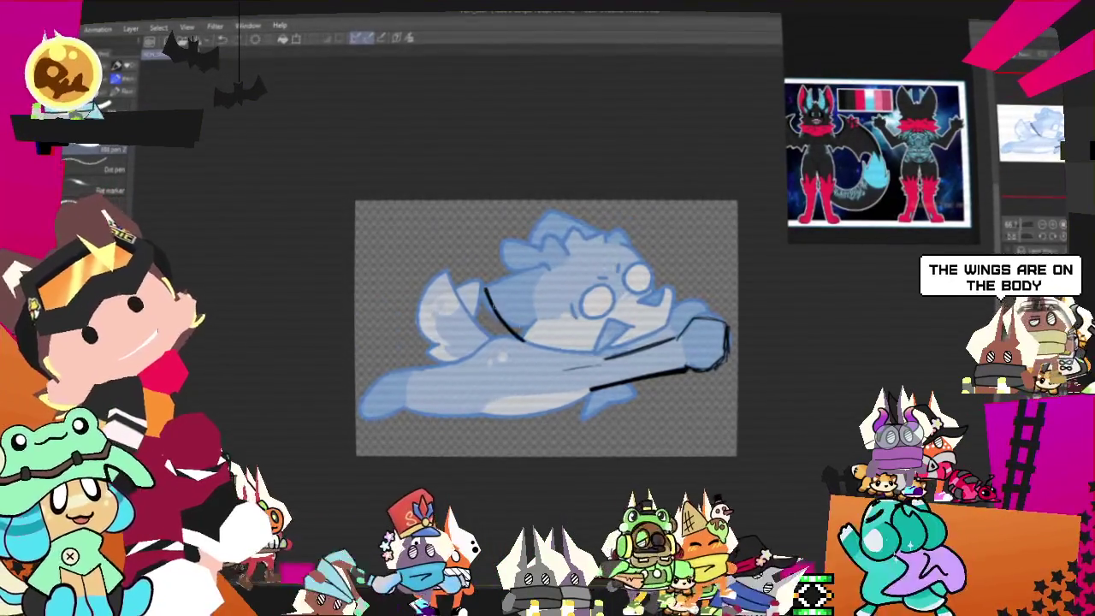
mouse_move(410, 334)
left_mouse_down()
mouse_move(500, 286)
mouse_move(466, 344)
mouse_move(492, 353)
left_mouse_up()
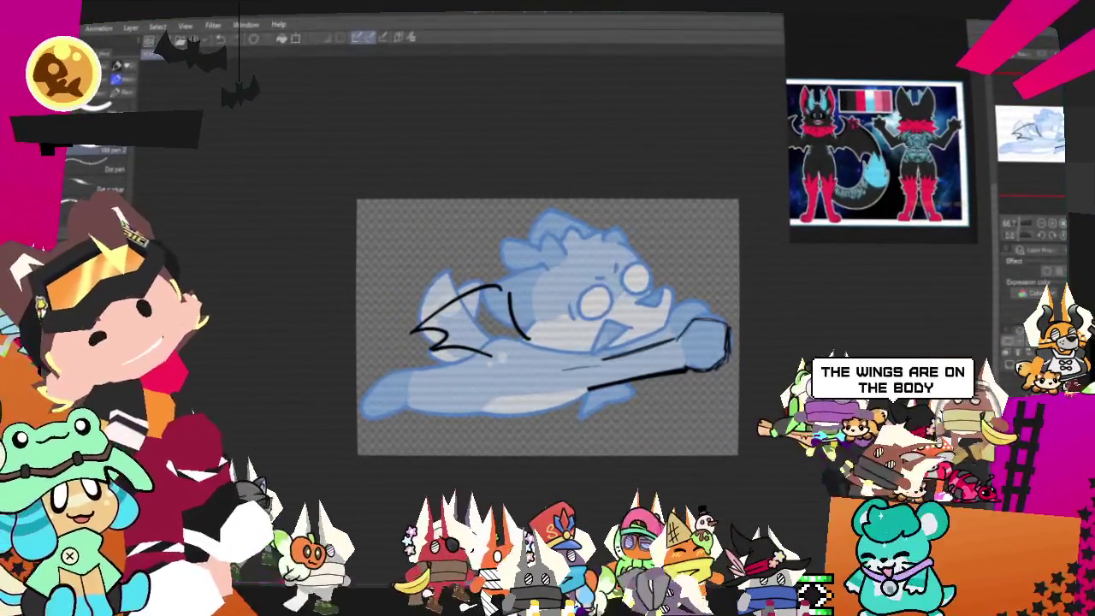
left_click_drag(411, 240, 446, 301)
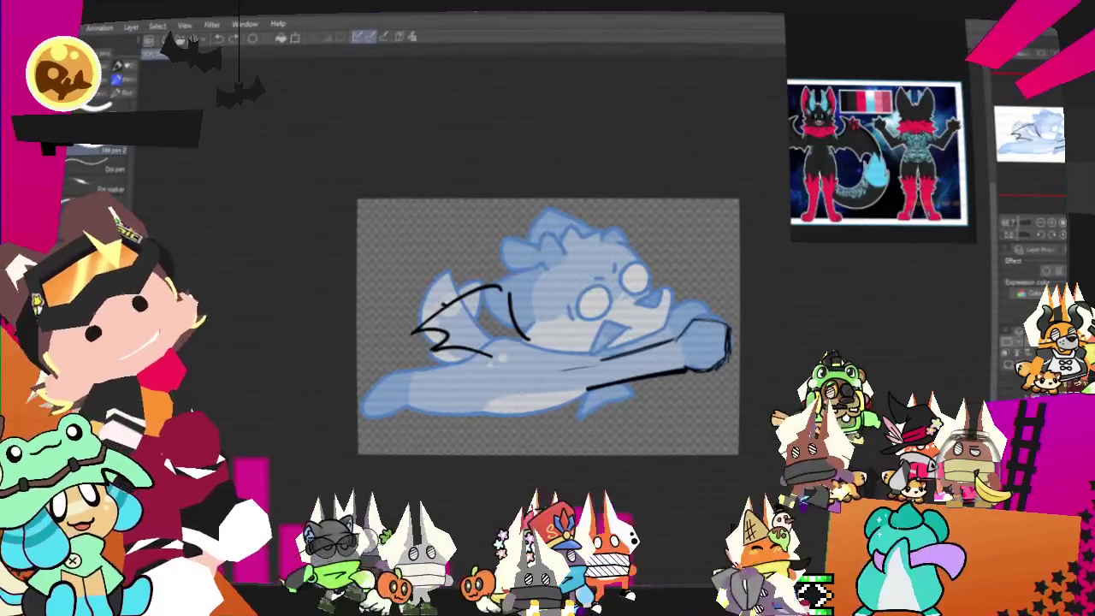
mouse_move(394, 259)
left_mouse_down()
mouse_move(419, 272)
mouse_move(409, 338)
left_mouse_up()
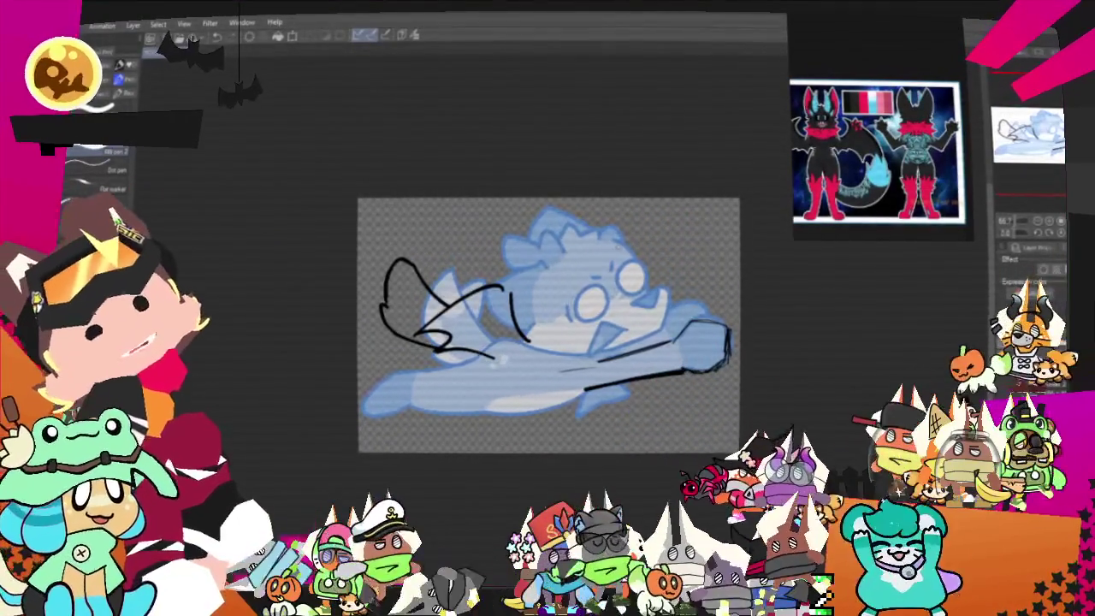
left_click_drag(599, 284, 597, 286)
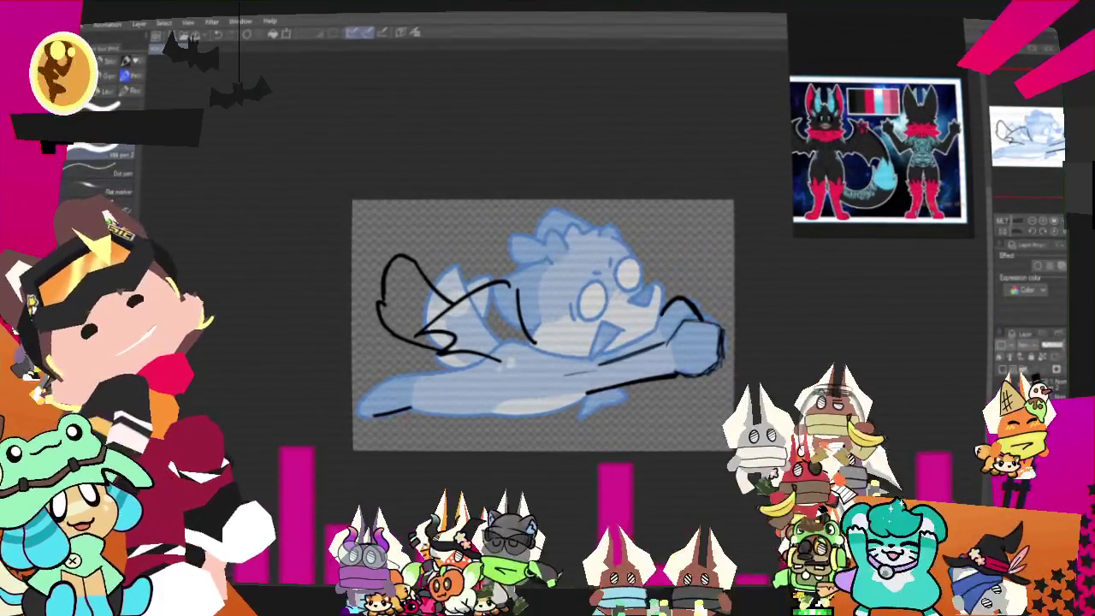
- Draw black strokes along the underside of the body, extending the bottom outline to the right
left_click_drag(385, 395, 359, 414)
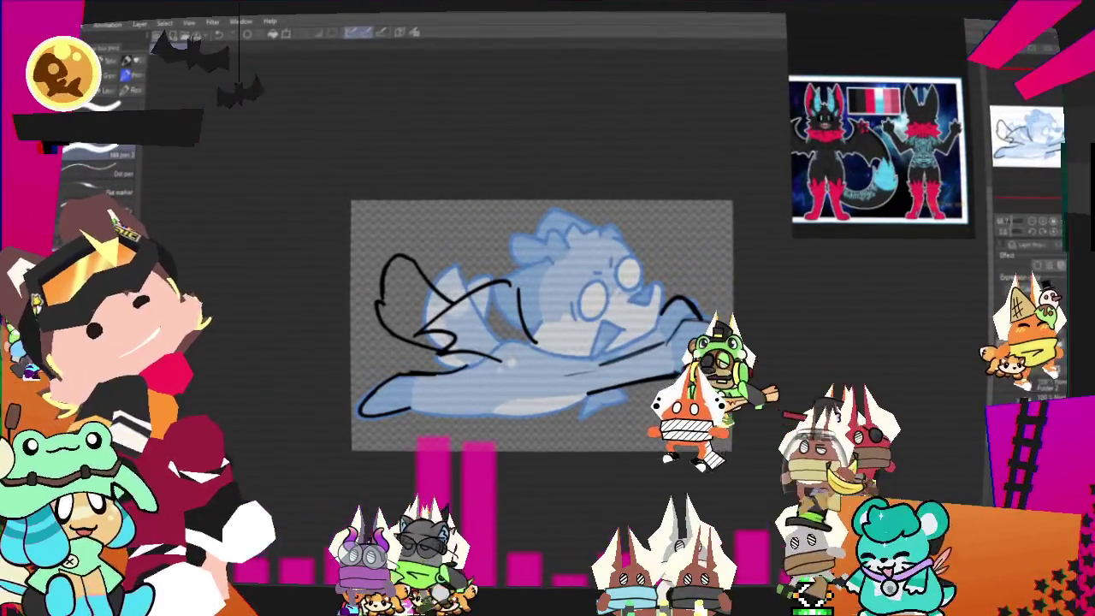
left_click_drag(377, 376, 471, 368)
mouse_move(411, 408)
left_mouse_down()
mouse_move(477, 419)
mouse_move(455, 418)
mouse_move(467, 421)
left_mouse_up()
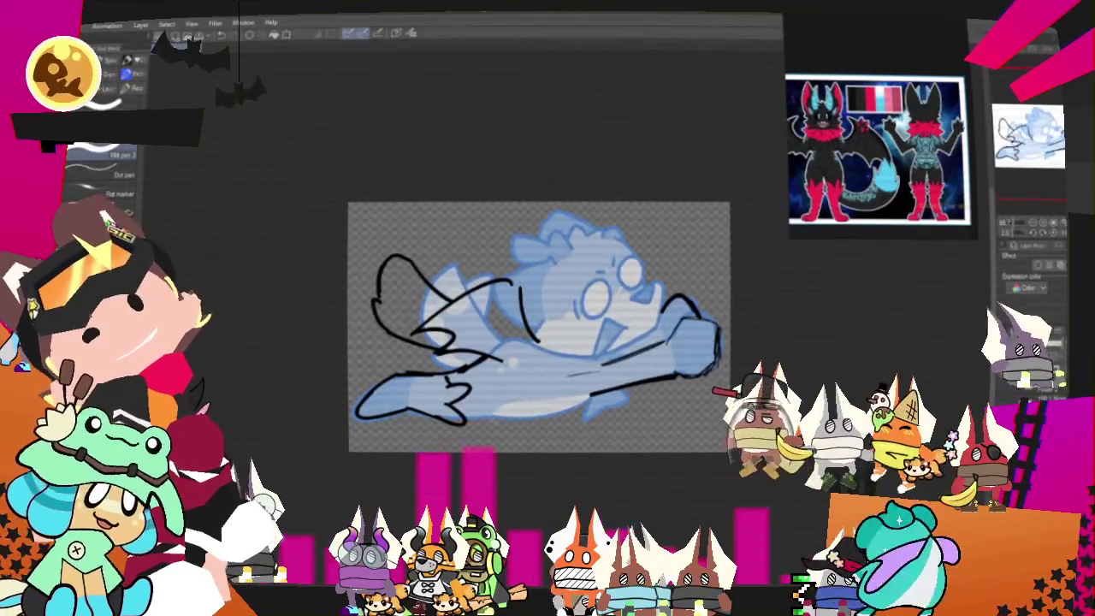
left_click_drag(496, 416, 526, 415)
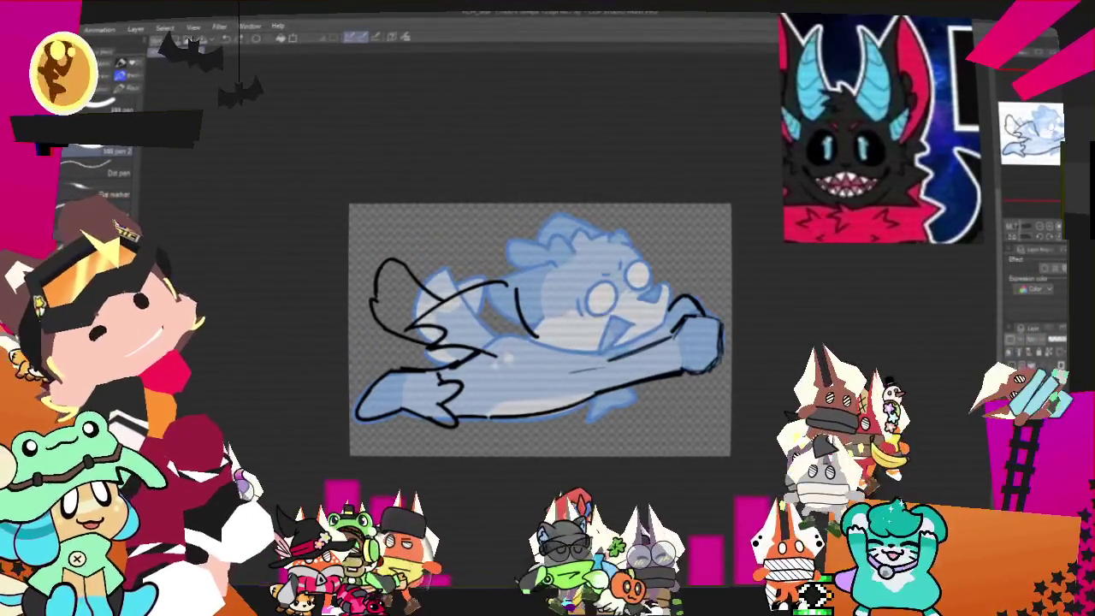
- Sketch a face line, paws on the chest, and two round sunglasses lenses over the eyes
left_click_drag(598, 323, 637, 334)
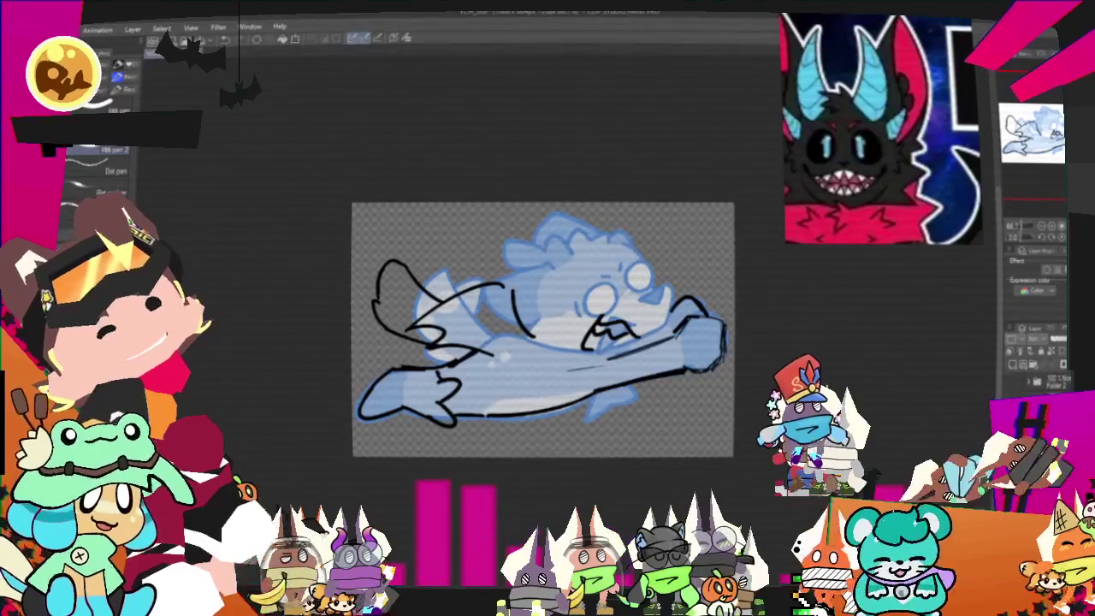
left_click_drag(527, 303, 543, 340)
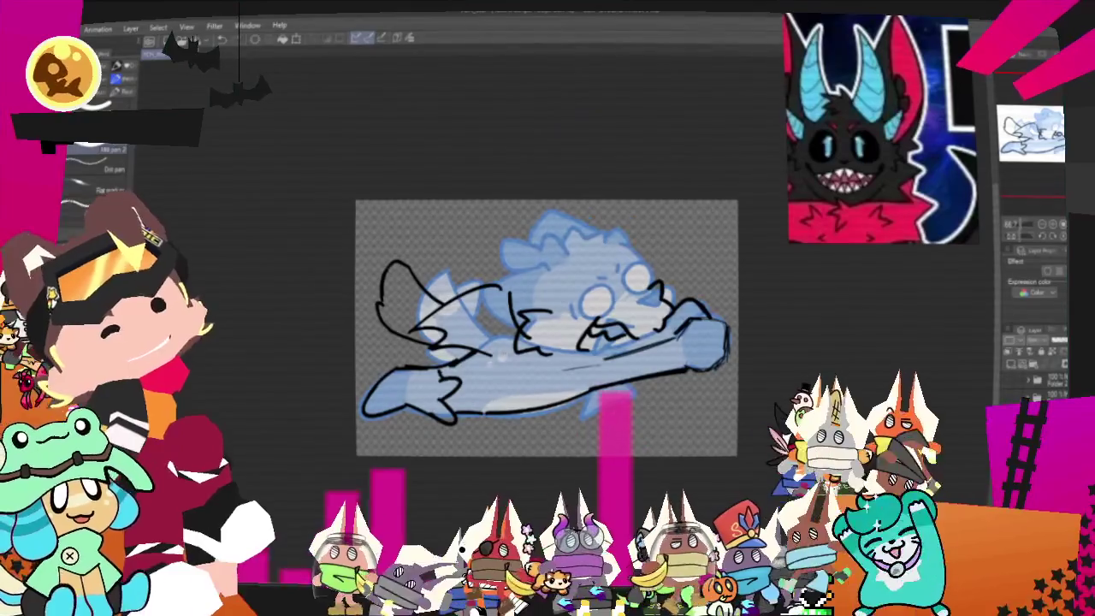
left_click_drag(599, 283, 580, 310)
key("ctrl+z")
left_click_drag(631, 261, 639, 289)
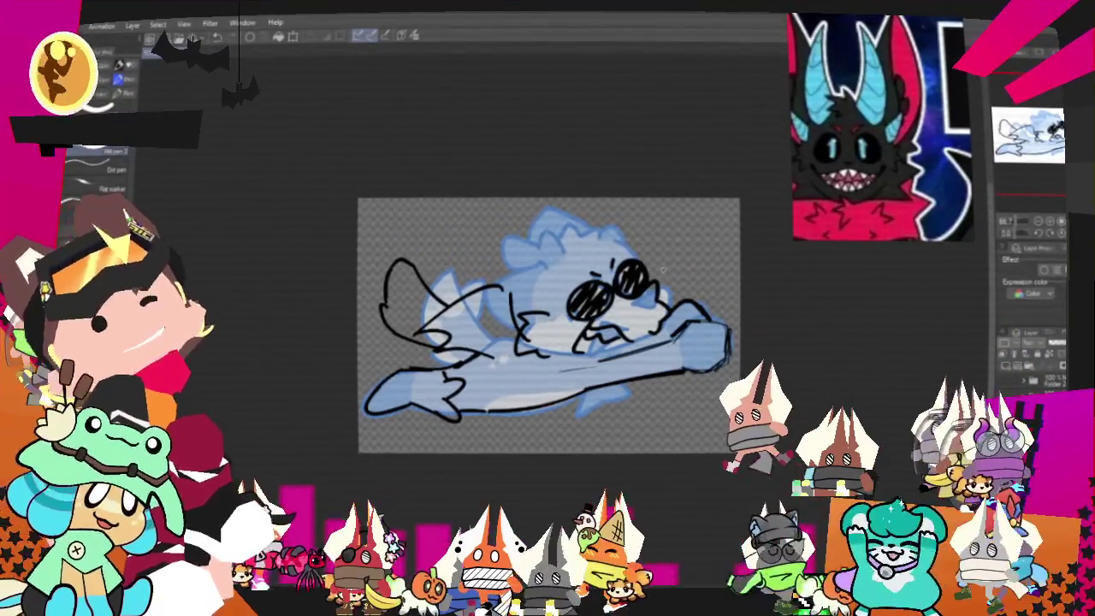
left_click_drag(548, 325, 498, 363)
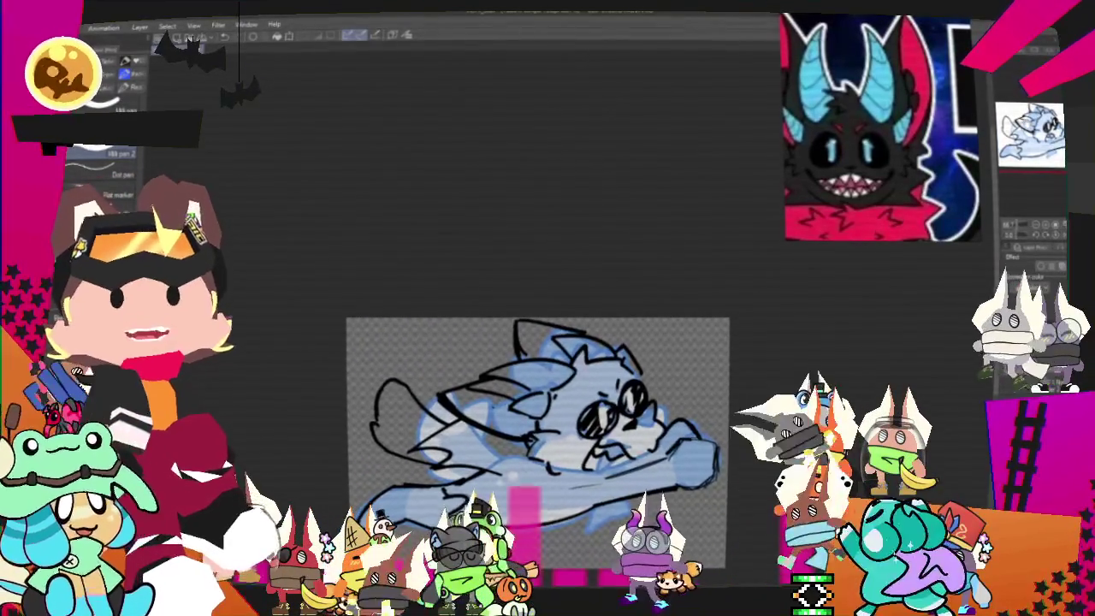
- Tint the sketch layer blue using the Layer color setting in Layer Property
scroll(540, 385, "down", 3)
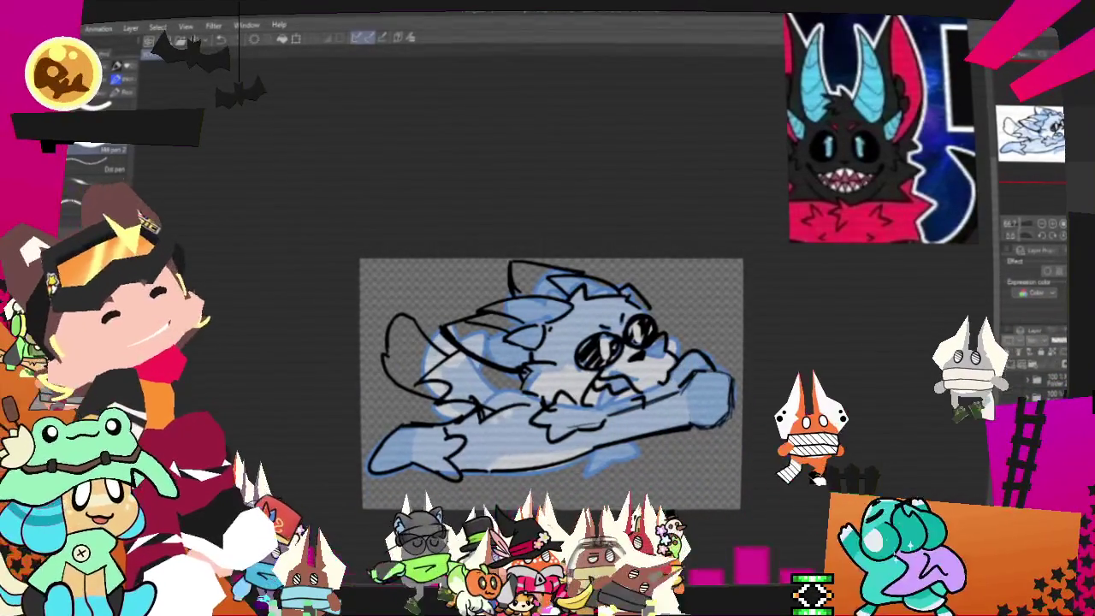
left_click(1048, 261)
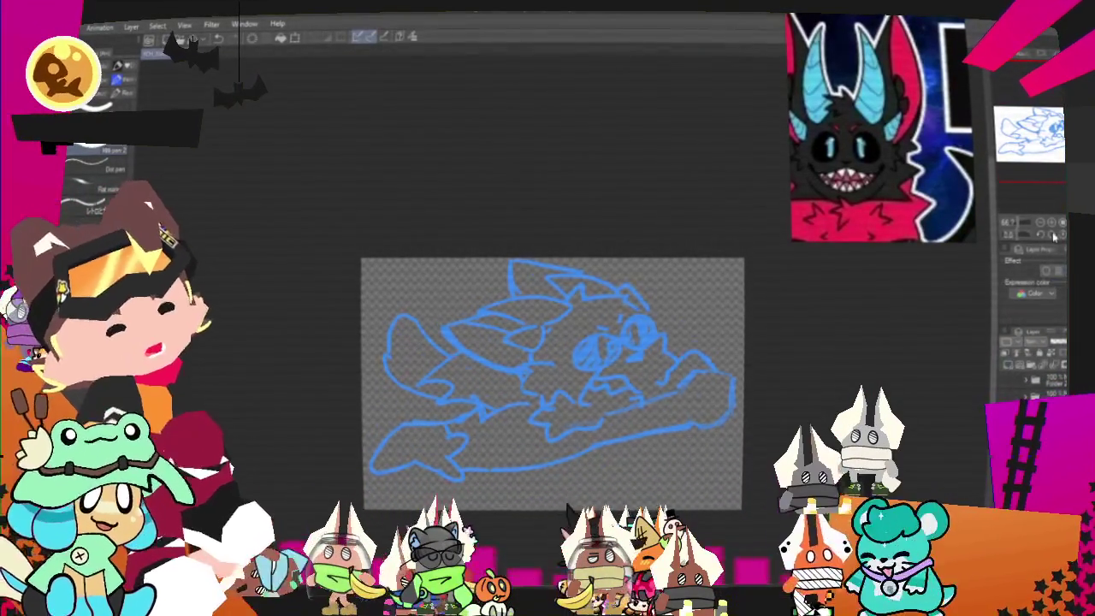
- Ink the paw below the muzzle and a looped muzzle edge in black over the blue sketch
scroll(603, 404, "up", 2)
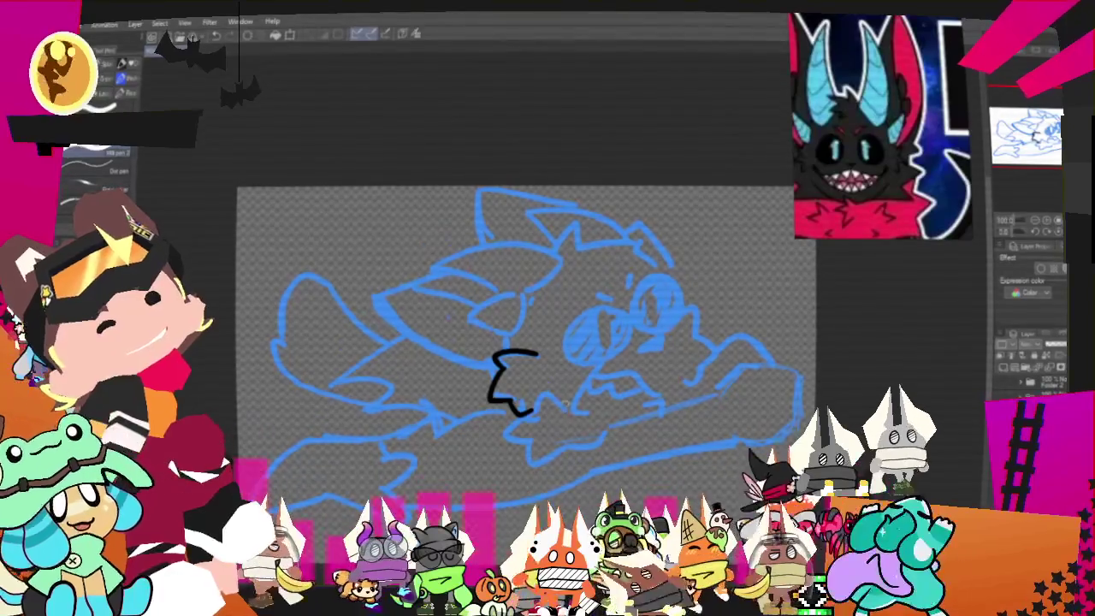
left_click_drag(516, 412, 569, 409)
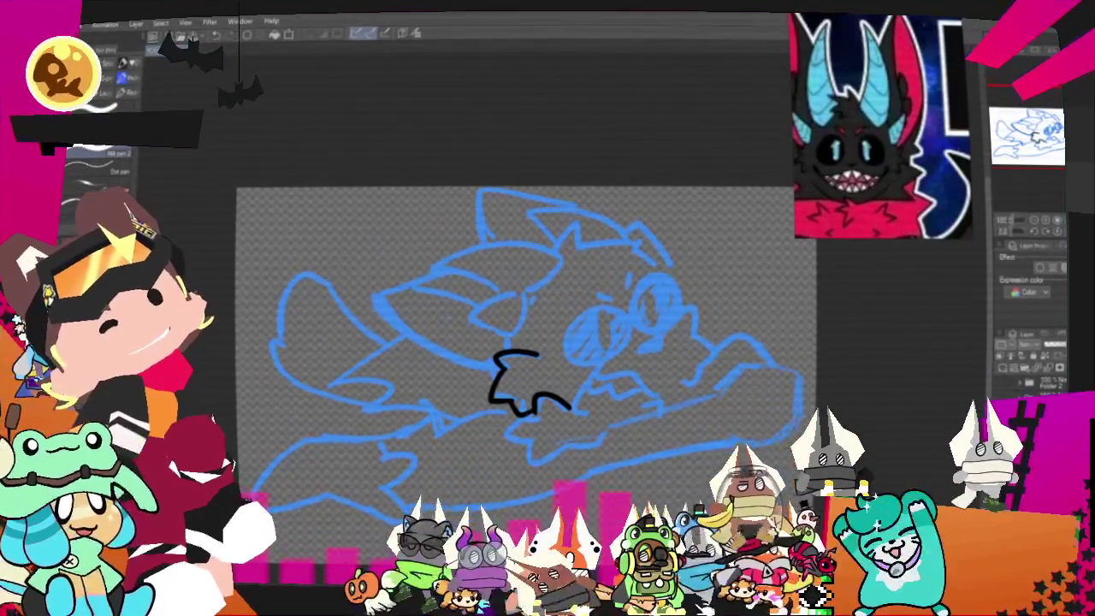
mouse_move(516, 415)
left_mouse_down()
mouse_move(526, 453)
mouse_move(583, 446)
left_mouse_up()
left_click_drag(582, 409, 643, 374)
key("ctrl+z")
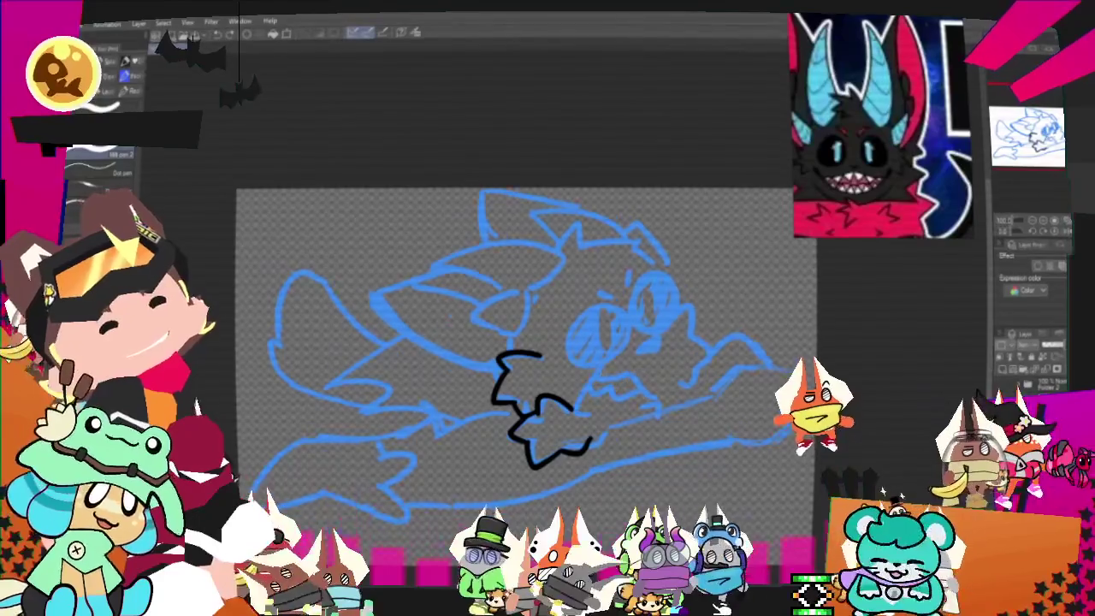
mouse_move(599, 372)
left_mouse_down()
mouse_move(586, 402)
mouse_move(659, 392)
left_mouse_up()
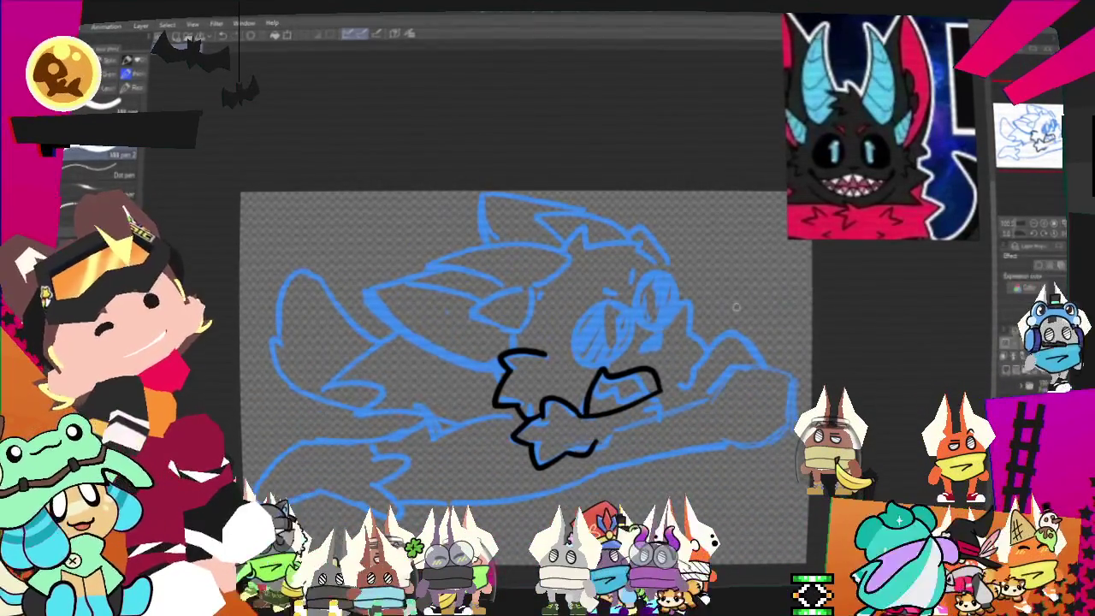
- Ink the right side of the face and a goggle lens around the right eye
left_click_drag(685, 301, 703, 352)
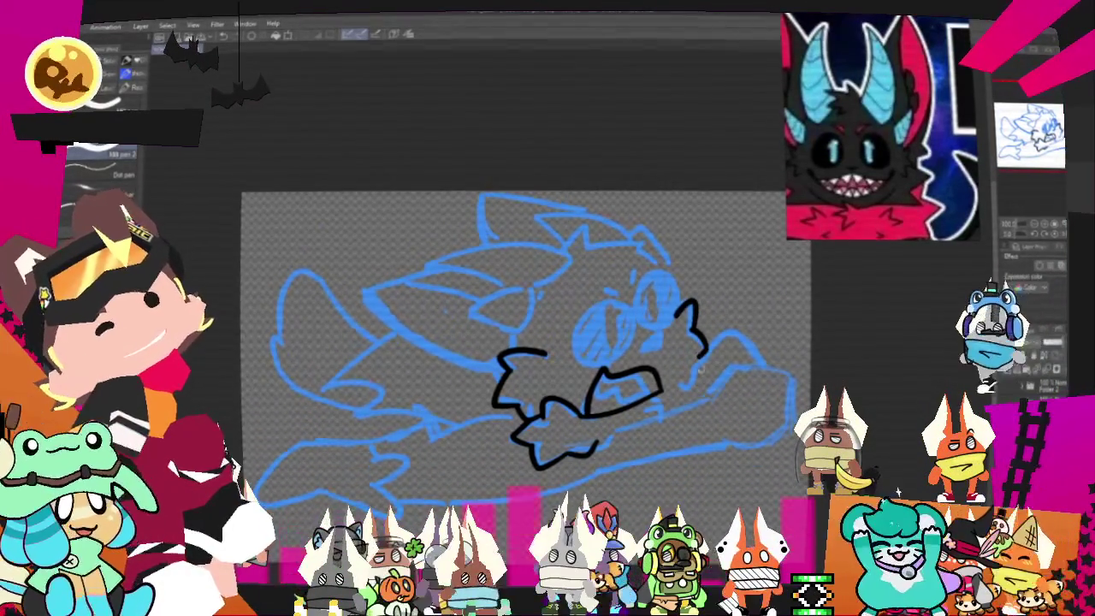
left_click_drag(700, 359, 688, 389)
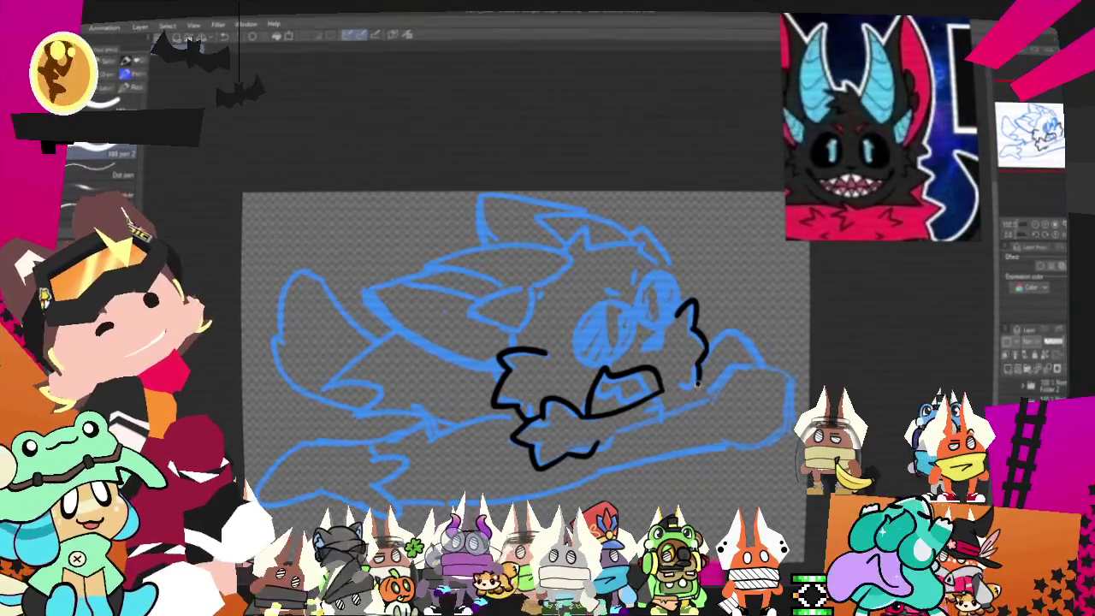
left_click_drag(655, 276, 666, 323)
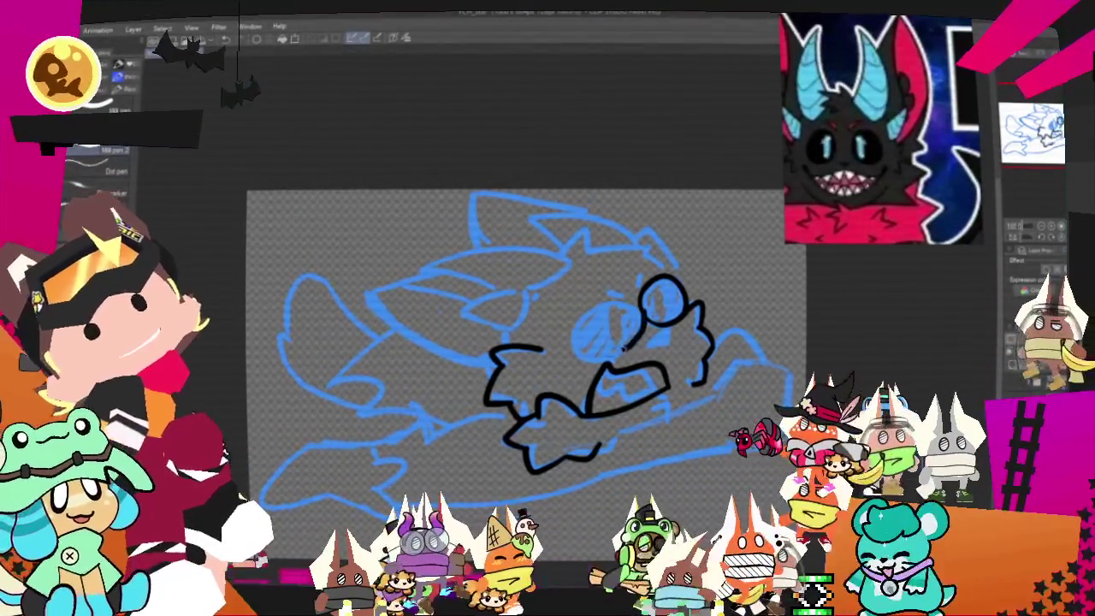
- Ink a larger left goggle lens and a small filled triangle nose on the muzzle
left_click_drag(631, 310, 633, 317)
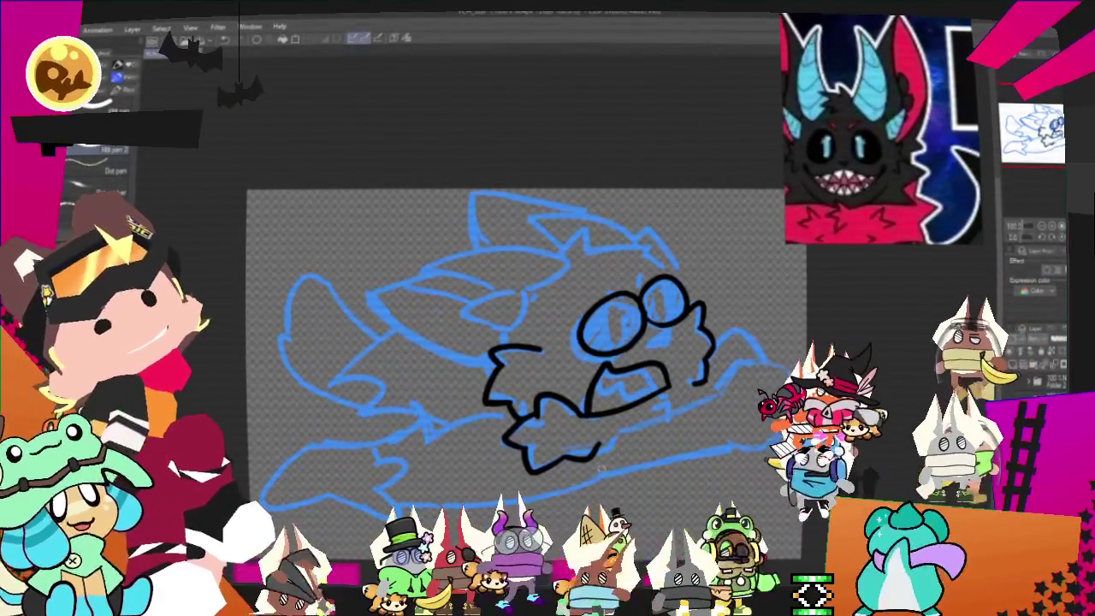
key("ctrl+z")
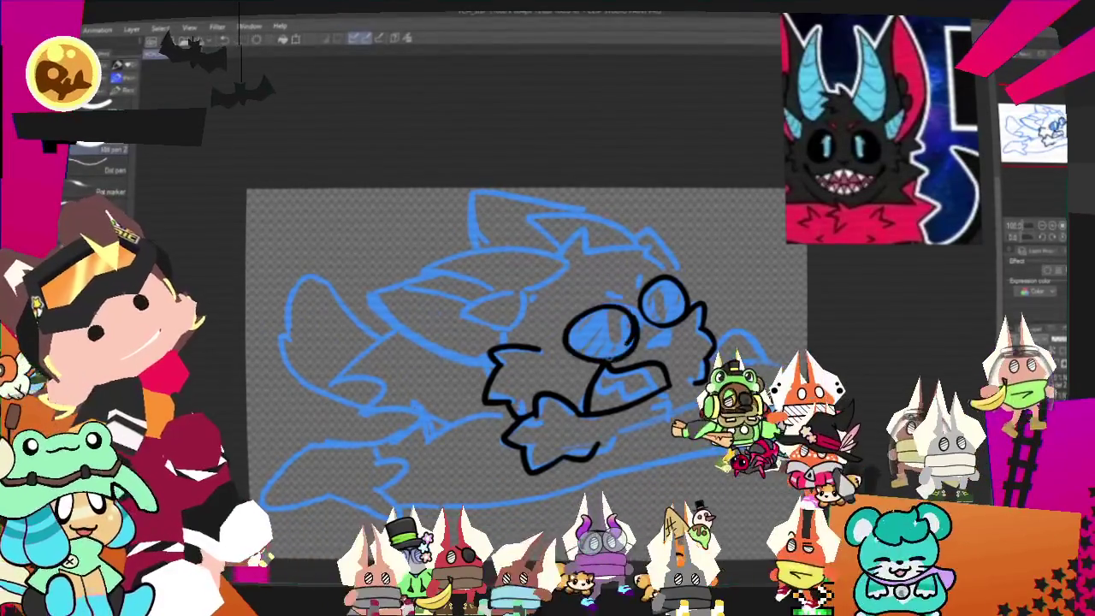
key("ctrl+z")
left_click_drag(603, 300, 599, 301)
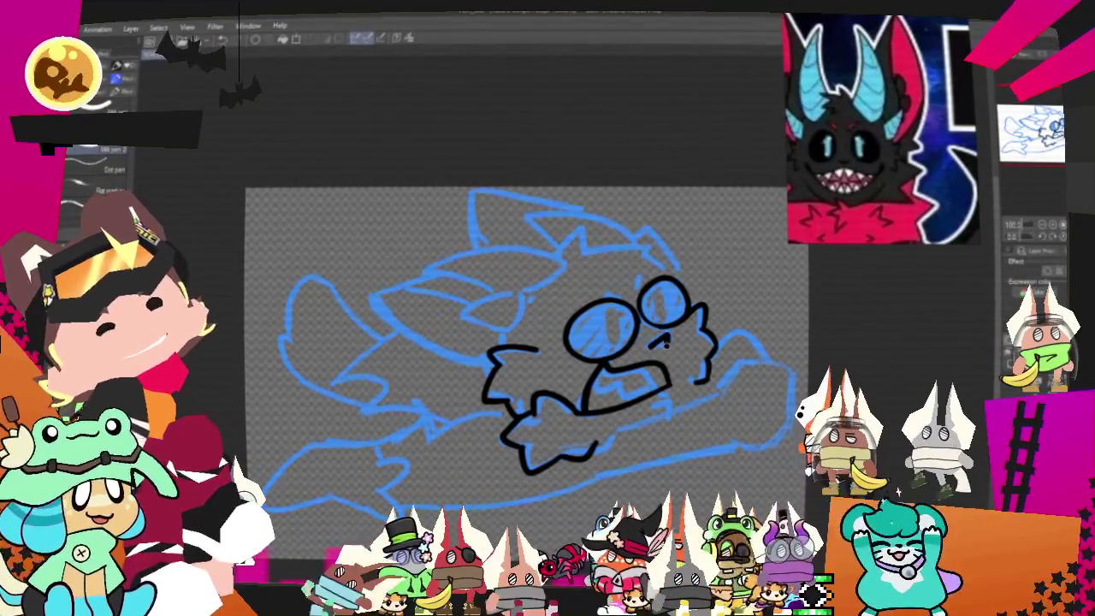
left_click_drag(654, 337, 665, 343)
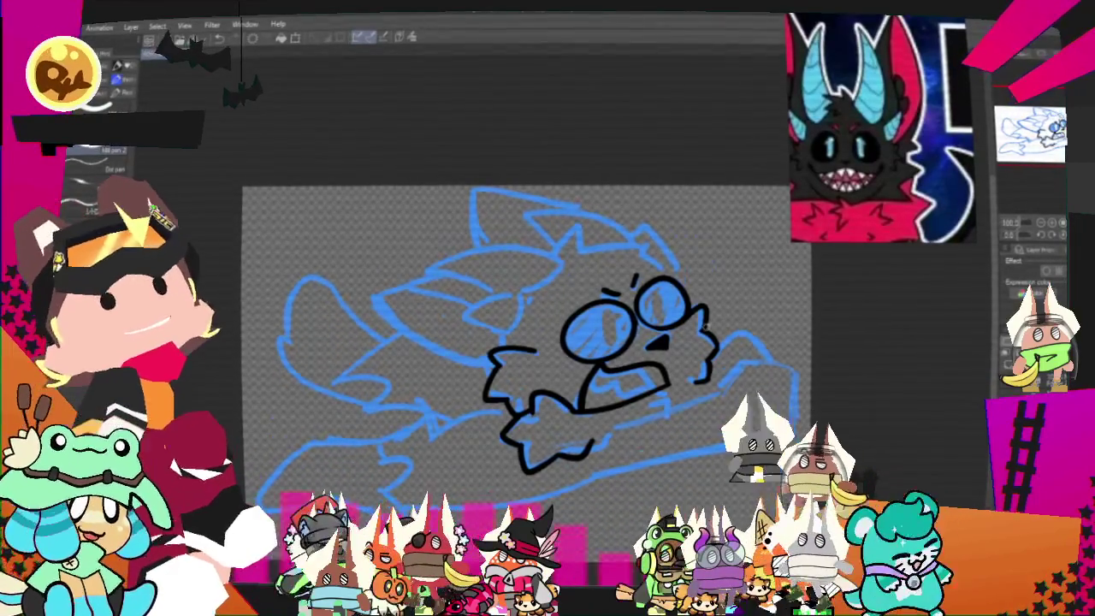
left_click_drag(513, 333, 498, 366)
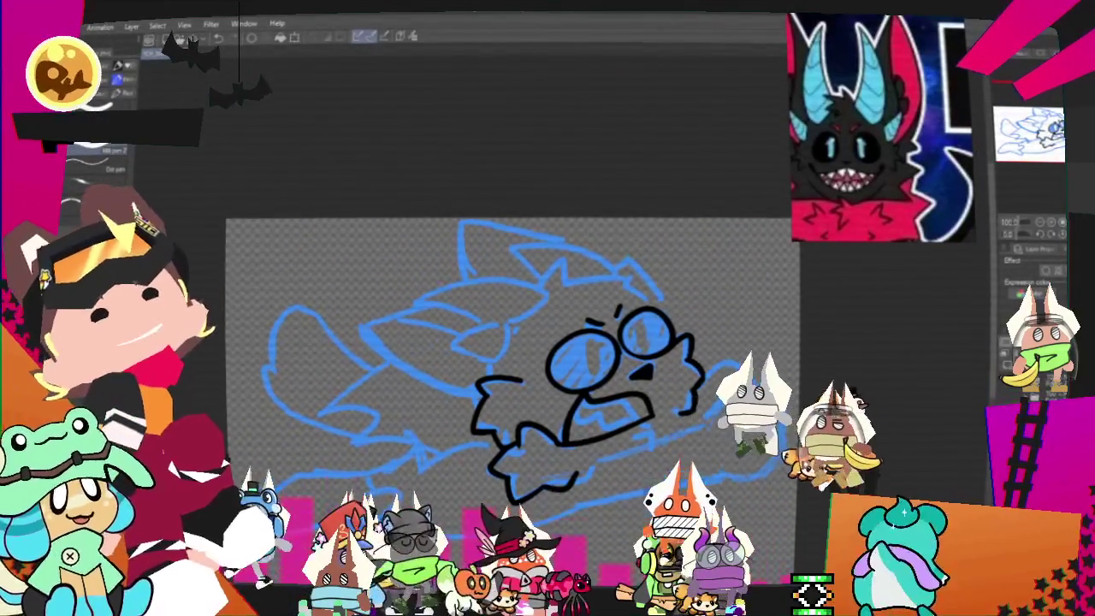
mouse_move(580, 267)
left_mouse_down()
mouse_move(652, 256)
mouse_move(709, 280)
left_mouse_up()
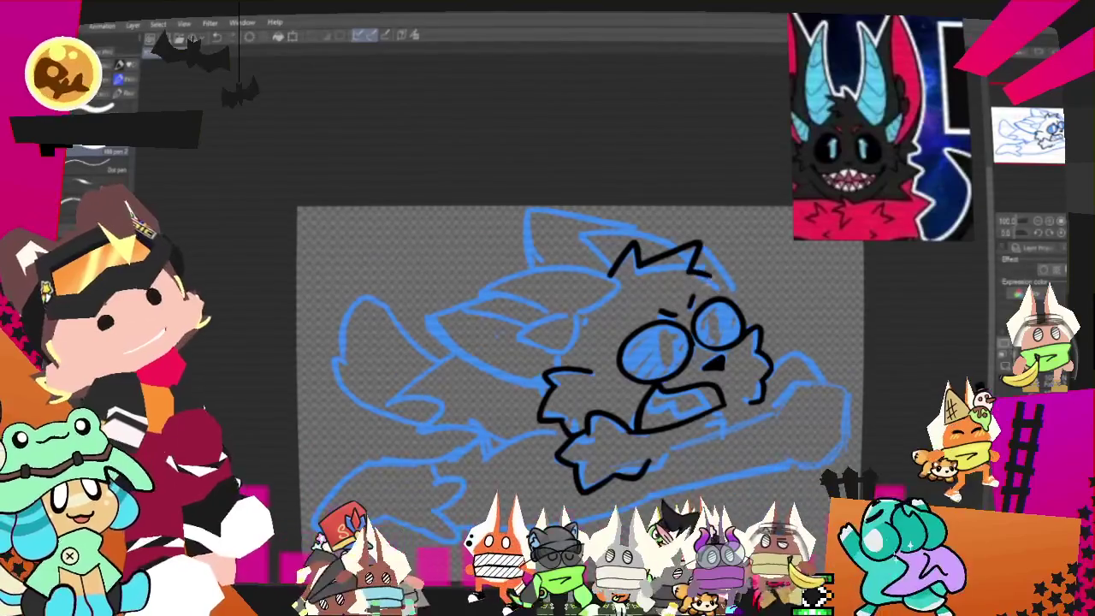
- Ink the line across the head, the inner ear triangle and the hair tufts on top
left_click_drag(476, 291, 612, 273)
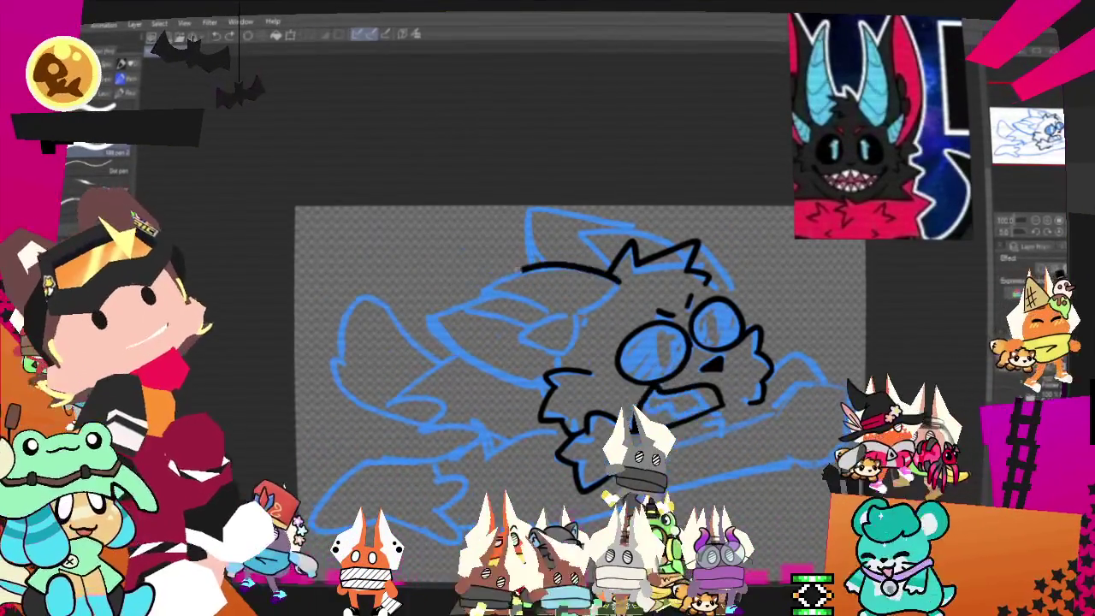
key("ctrl+z")
mouse_move(485, 289)
left_mouse_down()
mouse_move(612, 272)
mouse_move(540, 313)
left_mouse_up()
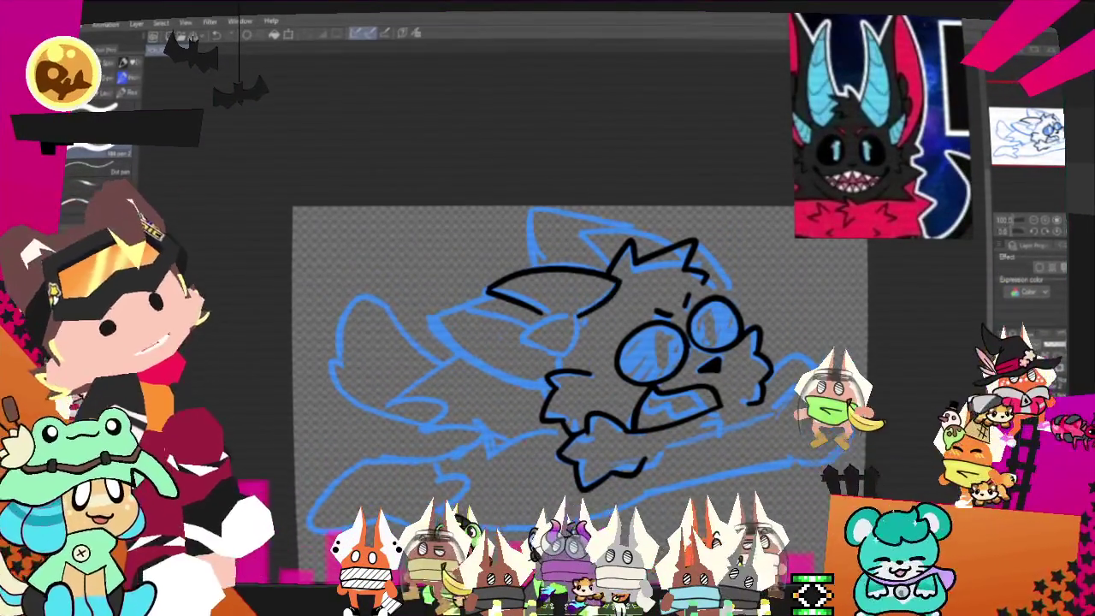
left_click_drag(560, 318, 577, 349)
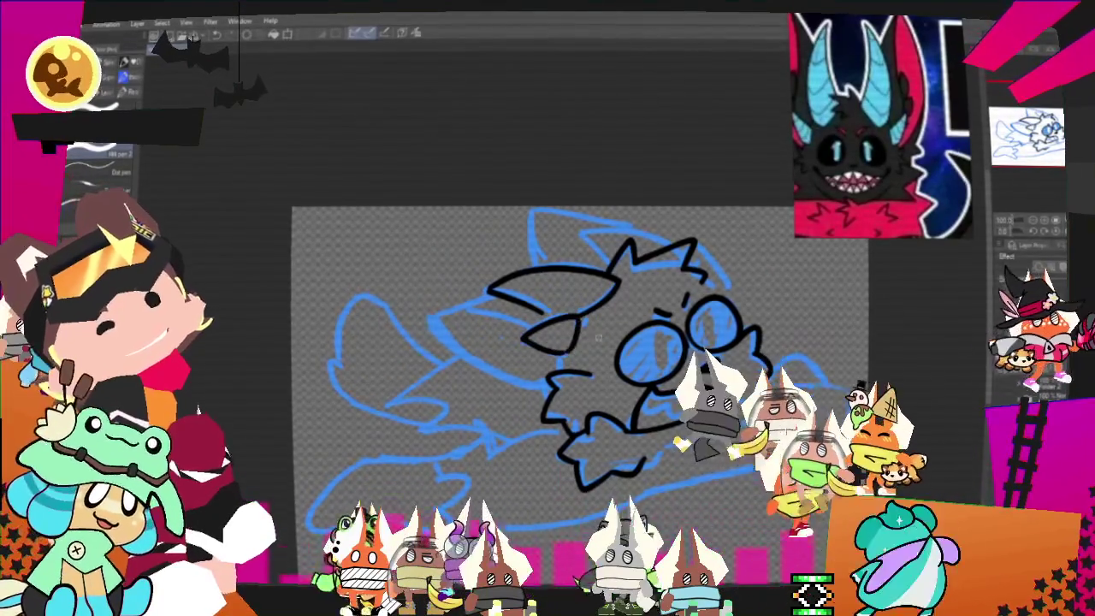
left_click_drag(585, 229, 633, 243)
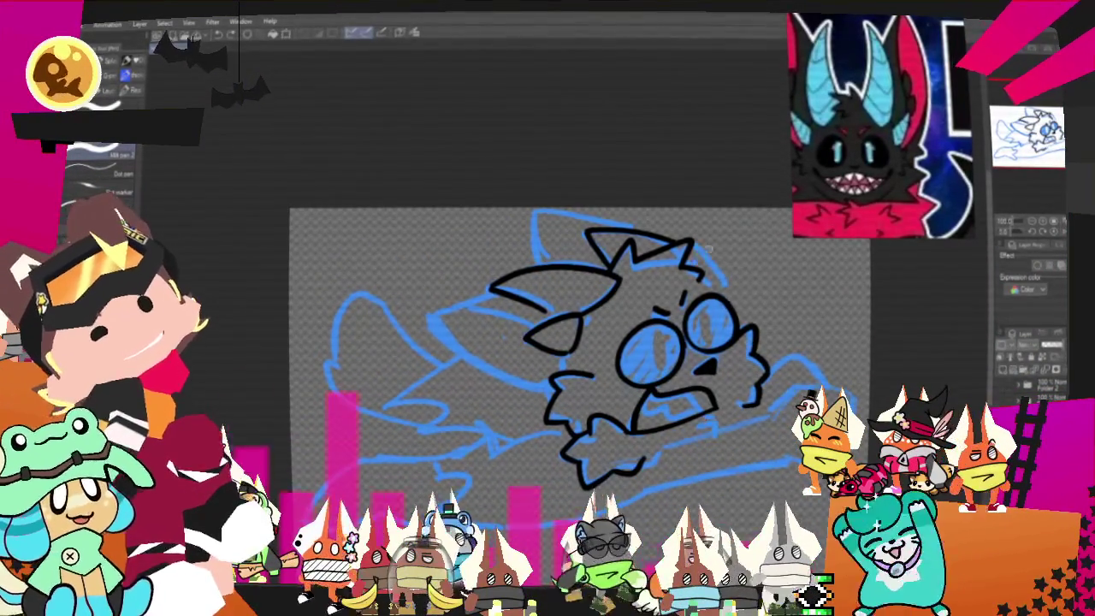
- Ink the right side of the head and begin the arm reaching out to the right
mouse_move(689, 248)
left_mouse_down()
mouse_move(734, 284)
mouse_move(743, 321)
left_mouse_up()
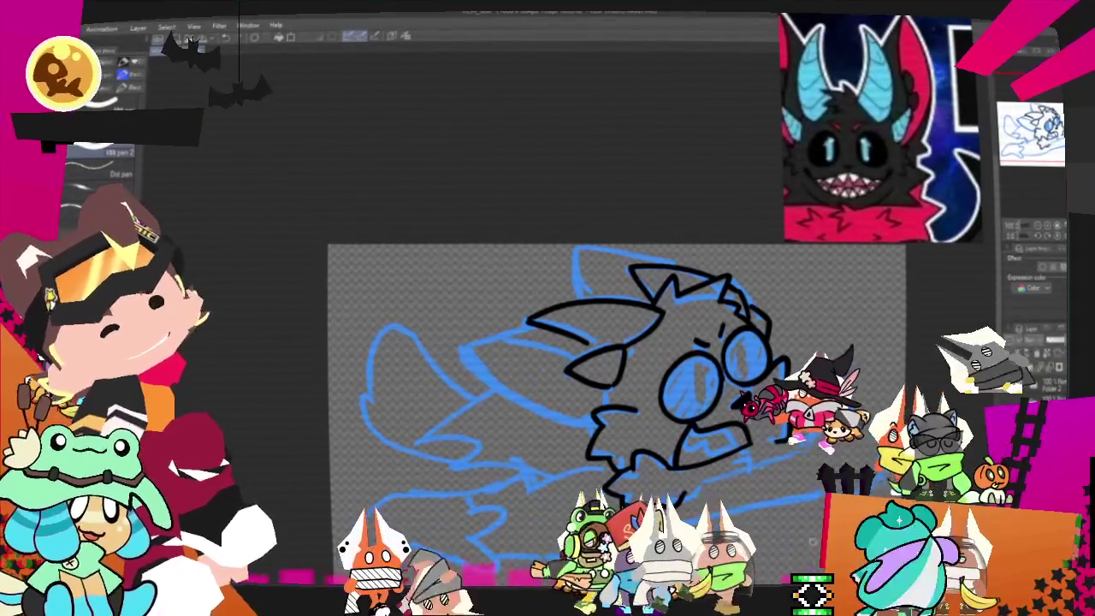
mouse_move(616, 411)
left_mouse_down()
mouse_move(663, 360)
mouse_move(682, 362)
left_mouse_up()
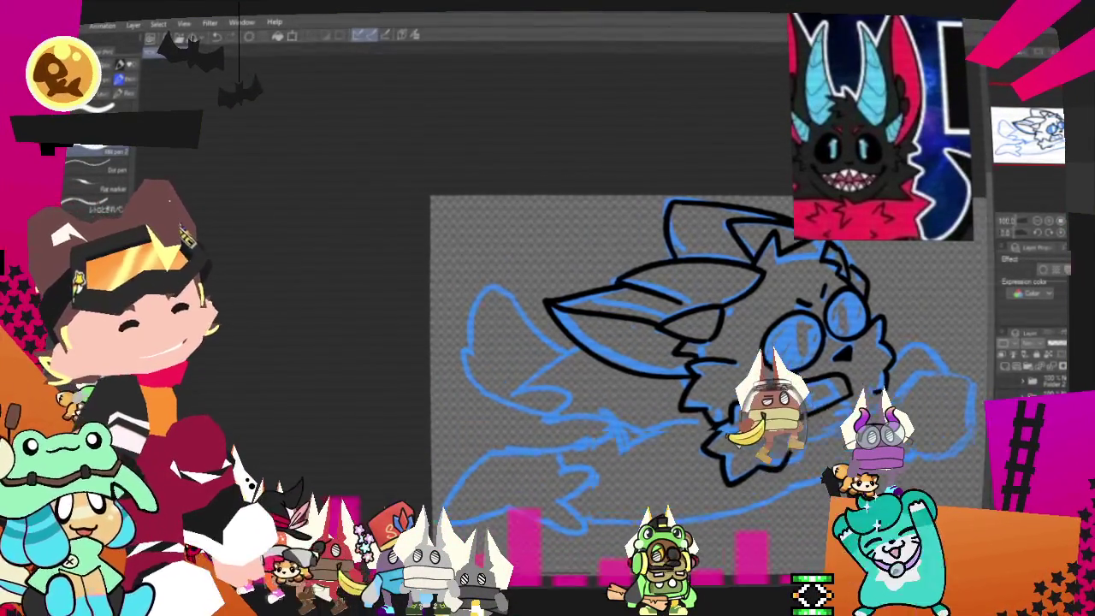
left_click_drag(684, 359, 610, 338)
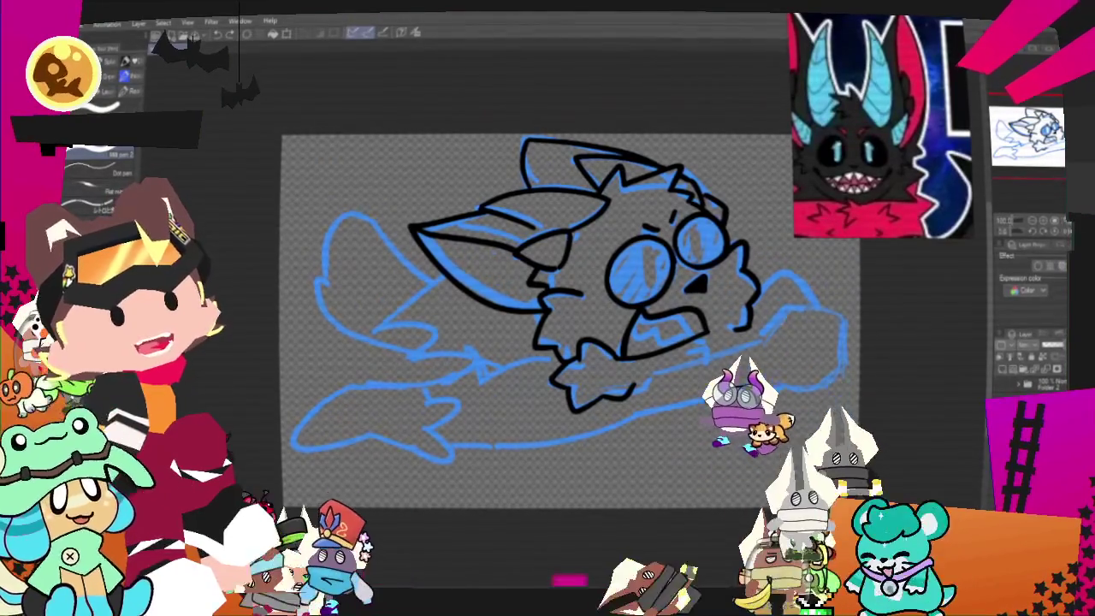
left_click_drag(765, 335, 787, 310)
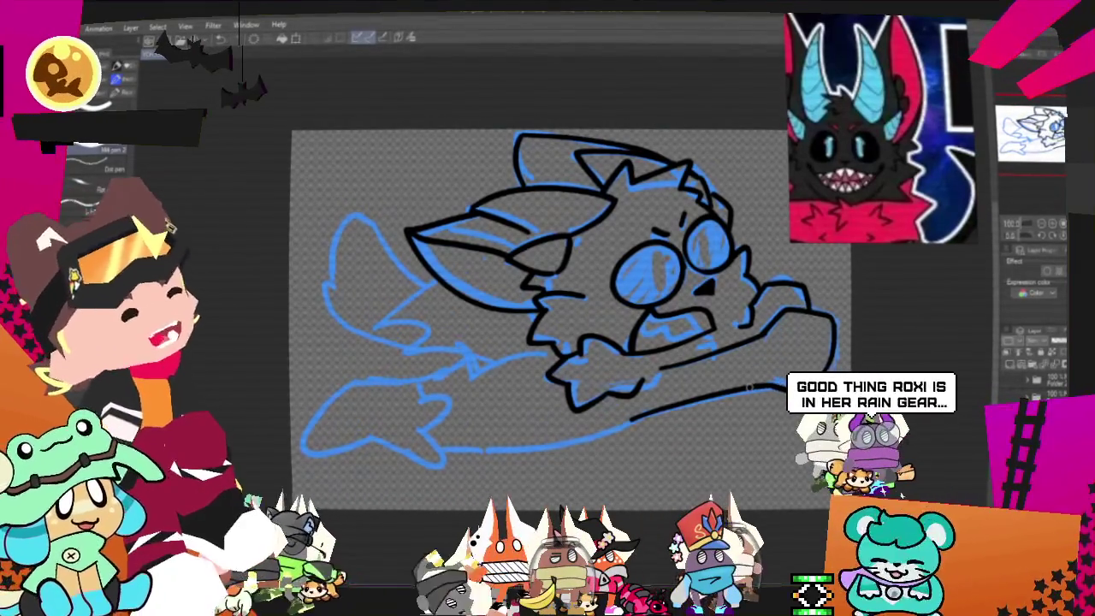
- Pan and zoom the canvas to frame the outstretched arm for inking
left_click_drag(565, 317, 578, 296)
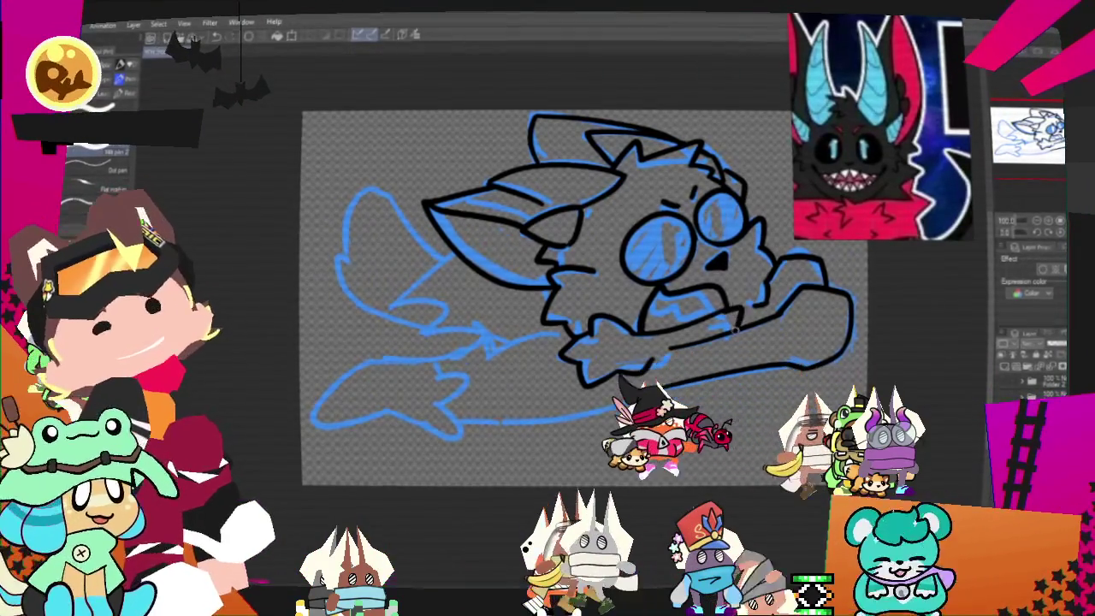
scroll(542, 418, "up", 1)
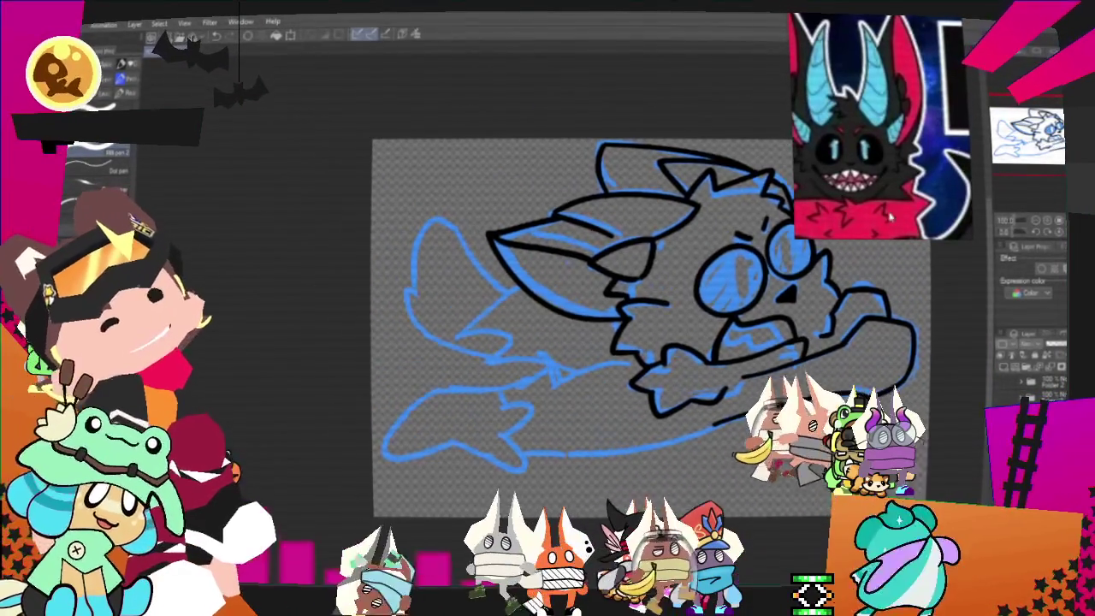
- Ink the lower edge of the arm and the wing on the left of the sketch
mouse_move(630, 362)
left_mouse_down()
mouse_move(552, 388)
mouse_move(481, 366)
mouse_move(529, 311)
left_mouse_up()
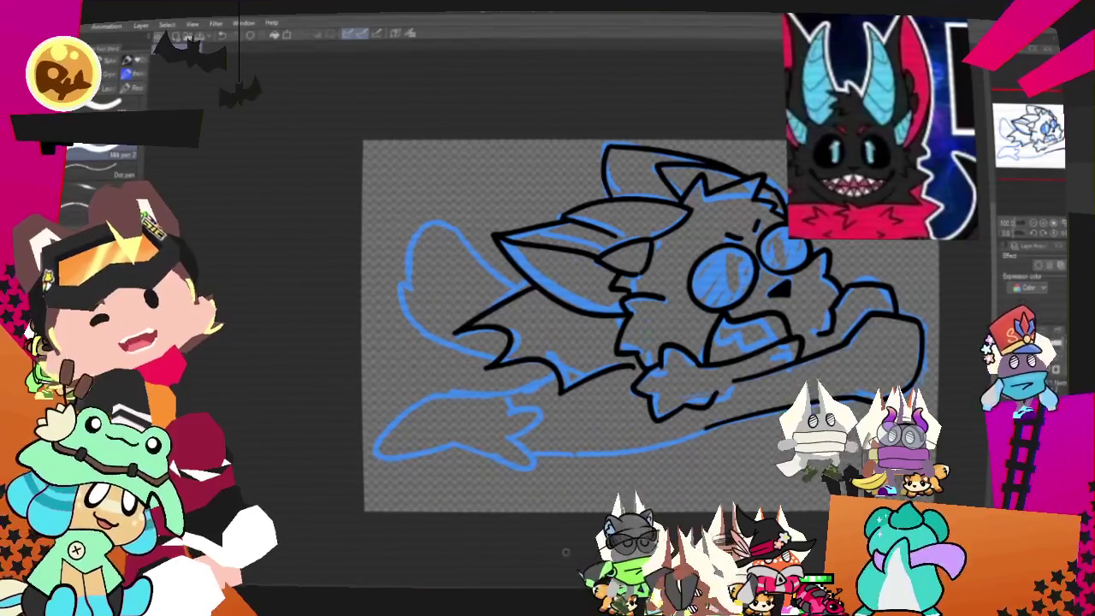
left_click_drag(599, 325, 708, 332)
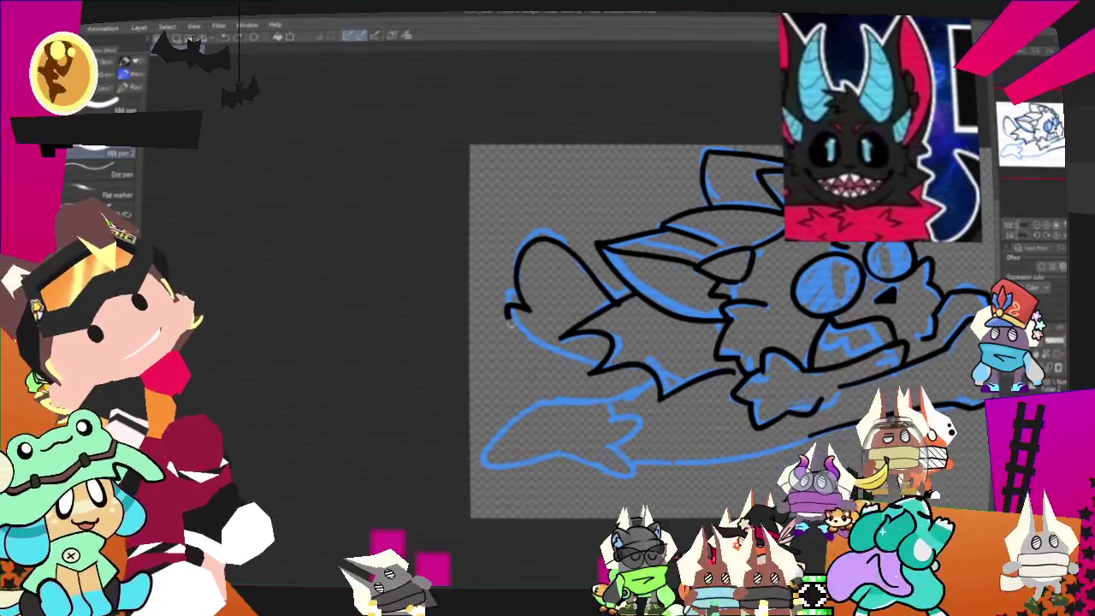
left_click_drag(513, 291, 599, 363)
left_click_drag(518, 287, 561, 301)
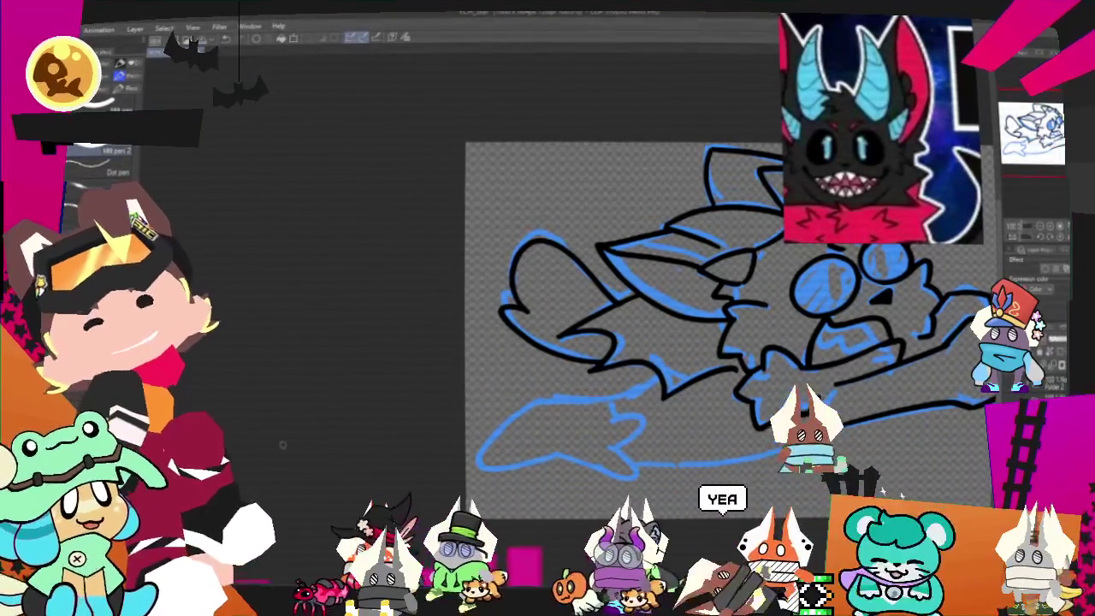
- Ink the lower body line along the blue guide, discarding a misplaced curved stroke
scroll(732, 333, "down", 3)
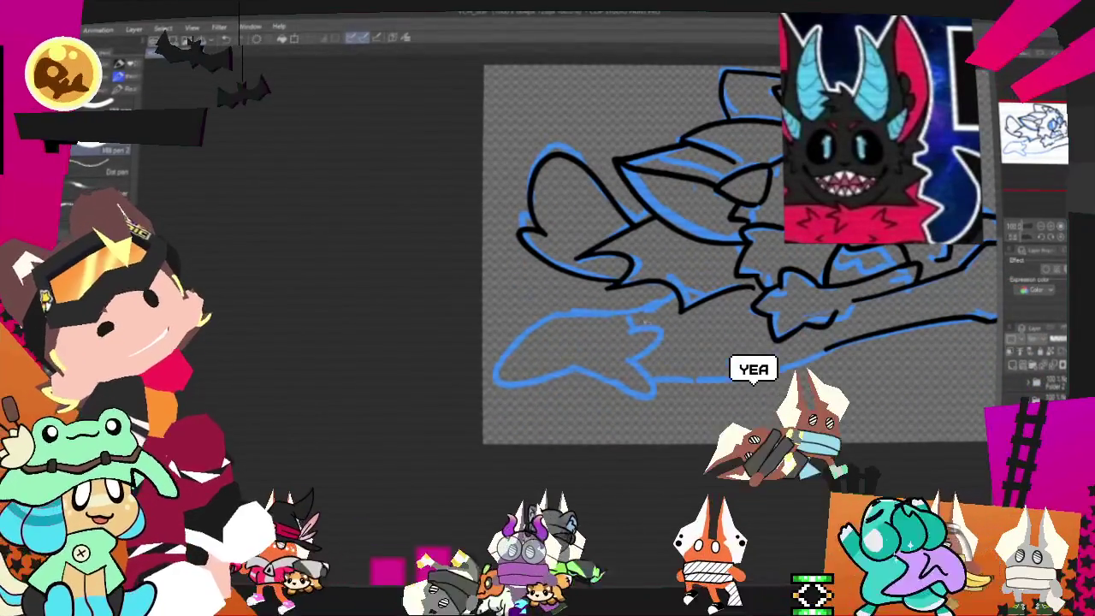
left_click_drag(632, 318, 633, 363)
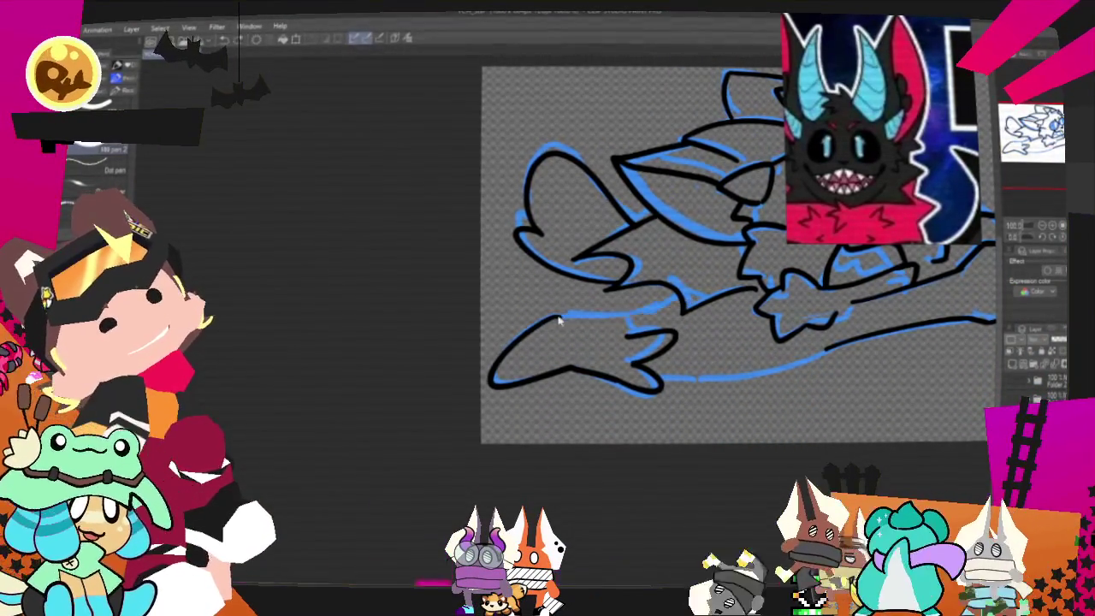
key("ctrl+z")
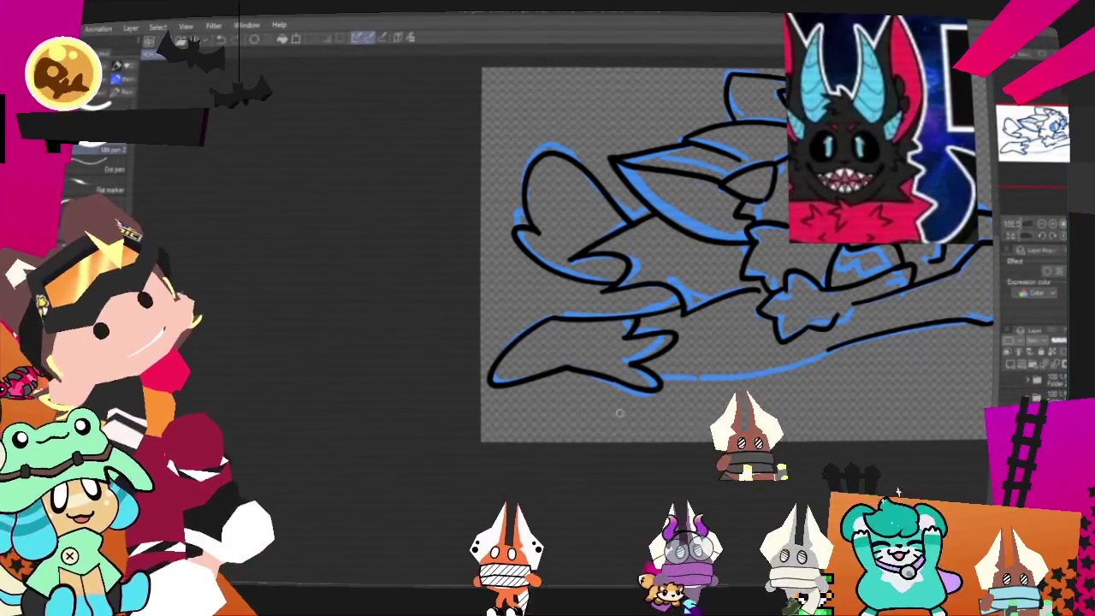
left_click_drag(619, 410, 490, 445)
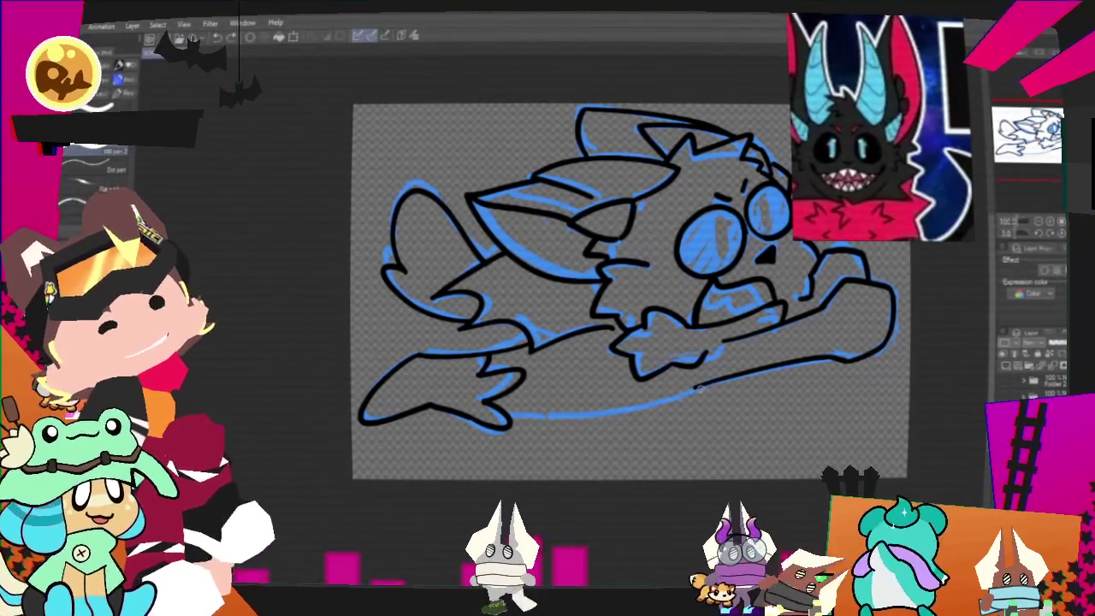
left_click_drag(693, 389, 513, 416)
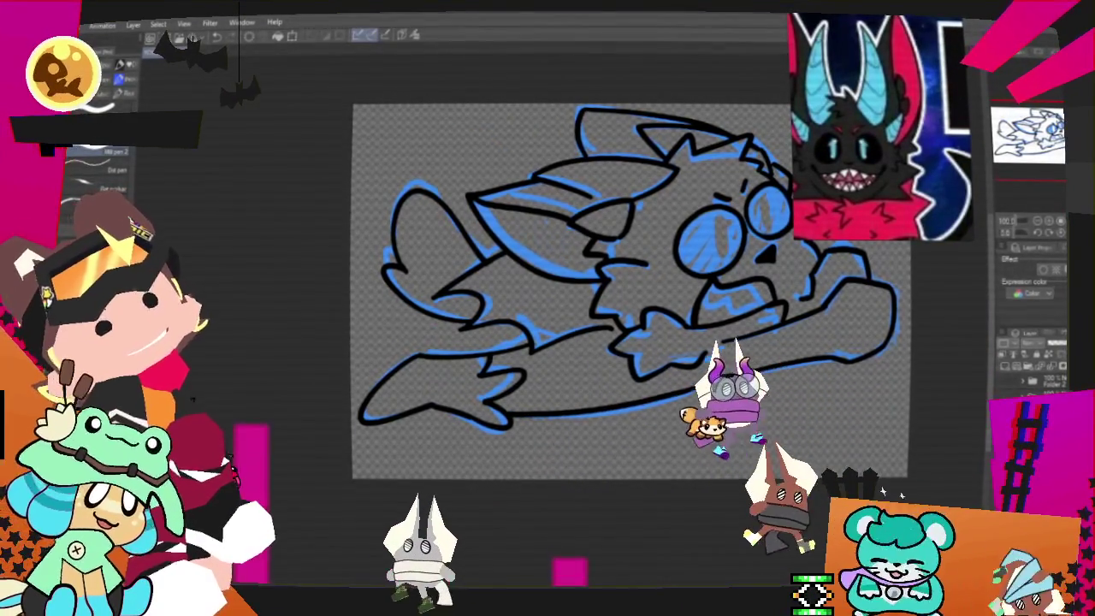
- Draw zigzag teeth inside the chibi's open mouth
left_click_drag(631, 291, 538, 344)
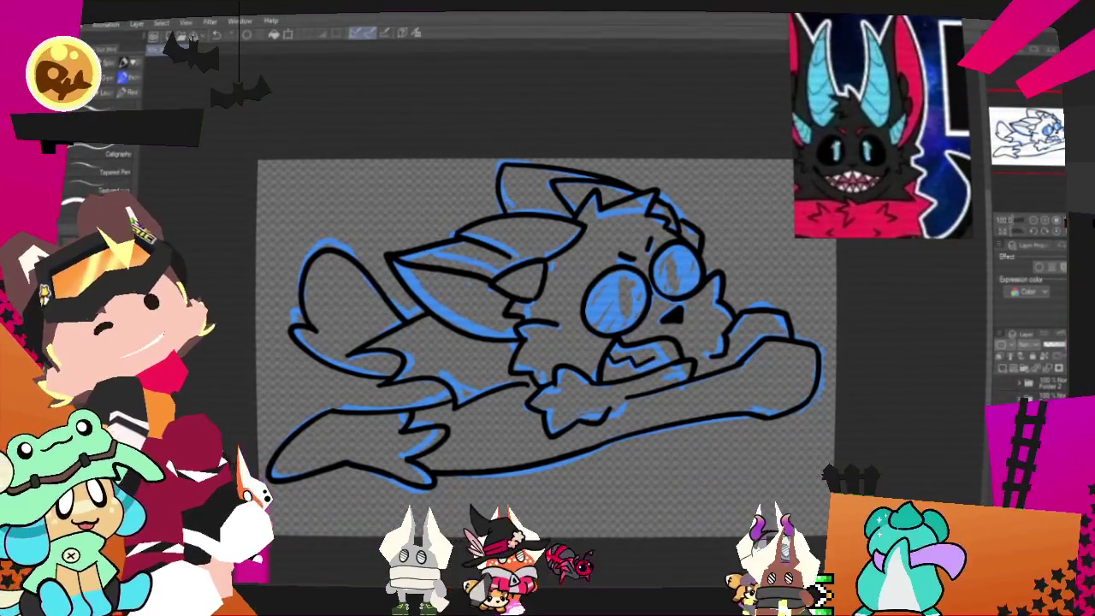
left_click_drag(614, 357, 686, 350)
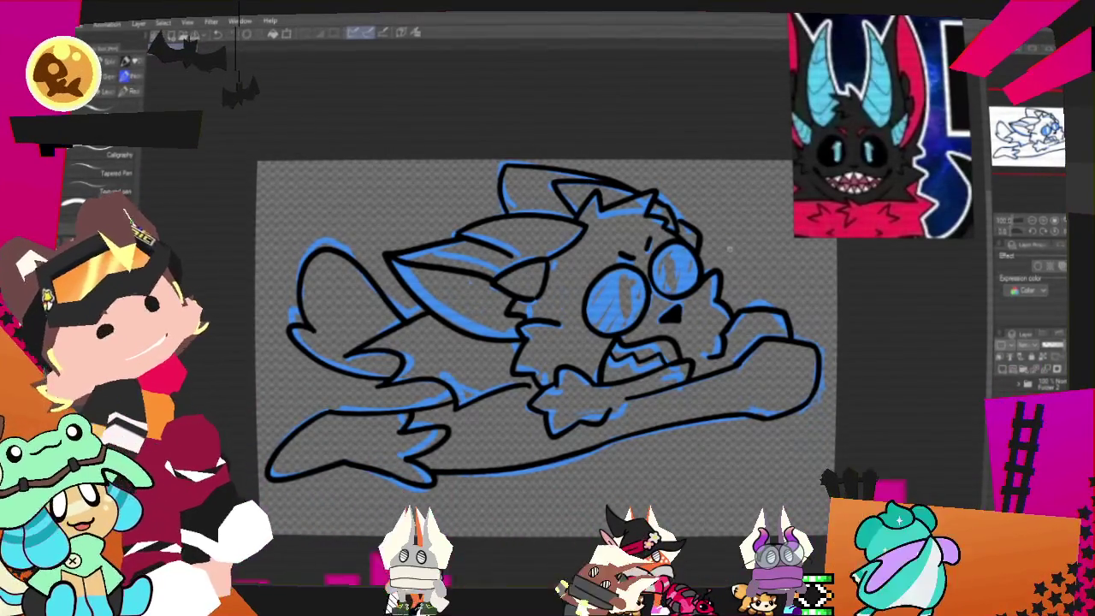
scroll(522, 326, "down", 2)
scroll(547, 325, "left", 2)
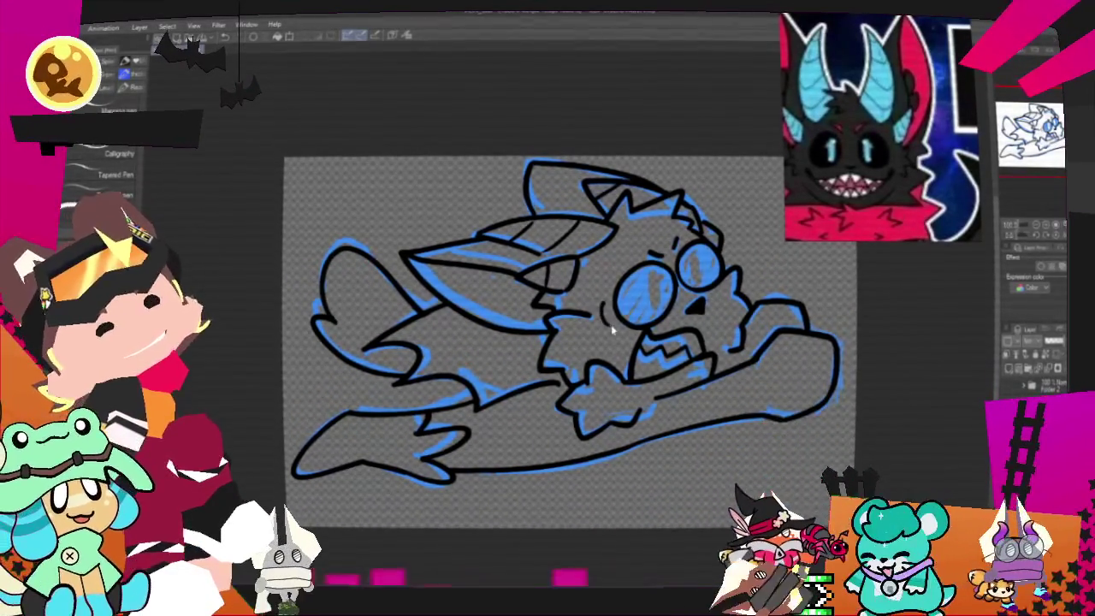
- Check the inked line drawing at several zoom levels before colouring
key("ctrl+plus")
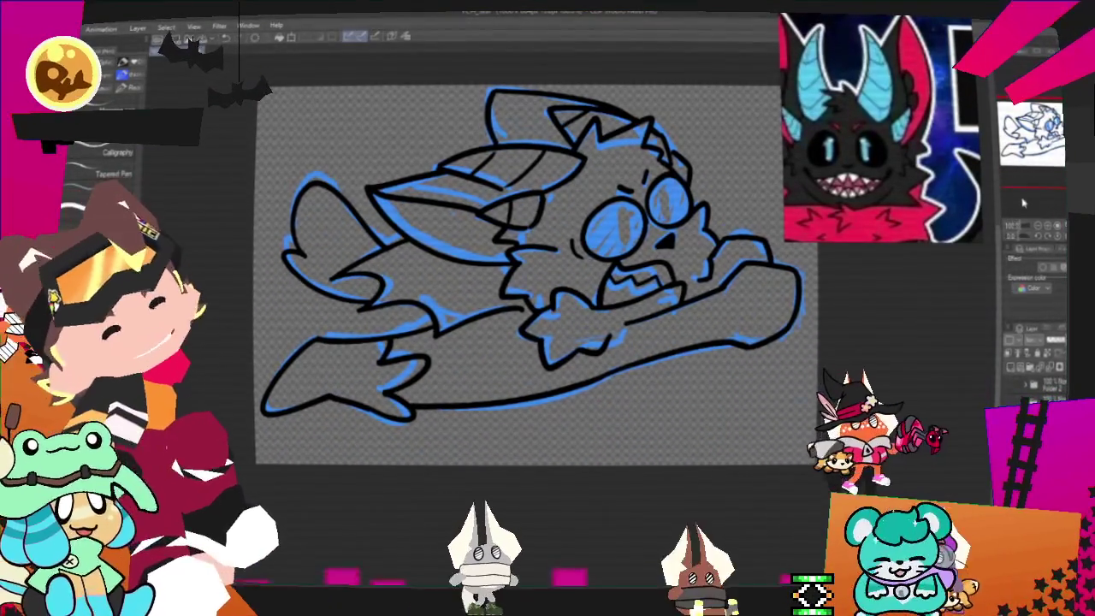
key("ctrl+minus")
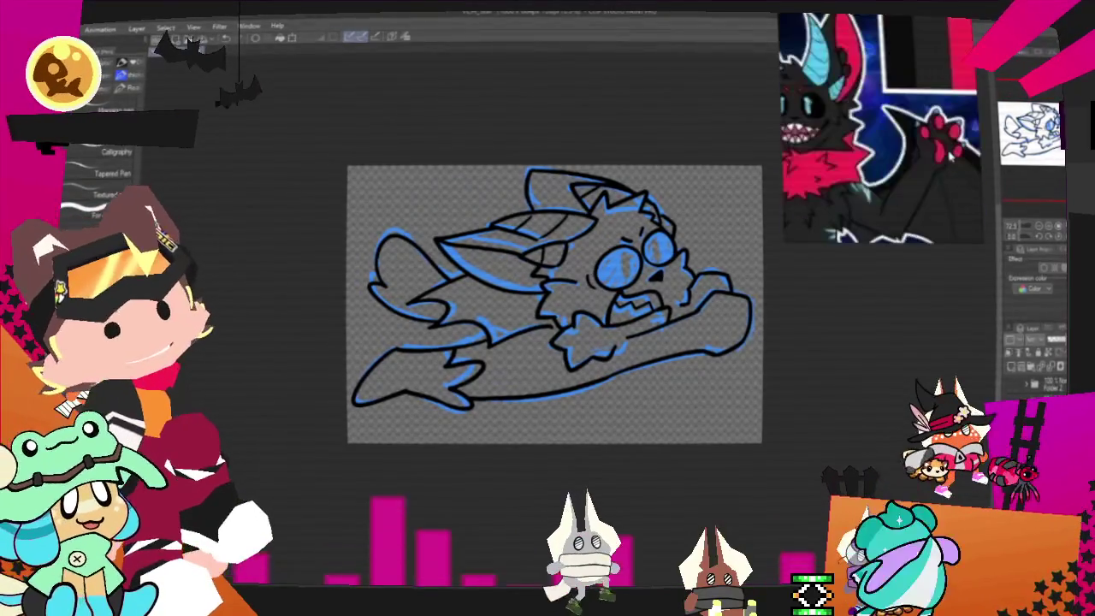
key("ctrl+minus")
key("ctrl+plus")
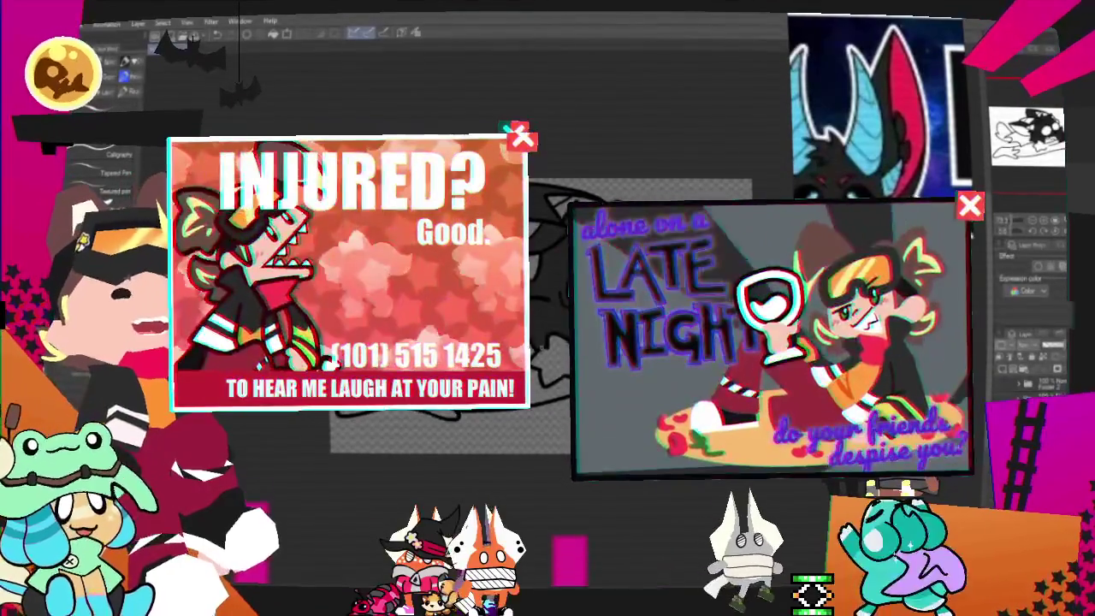
key("g")
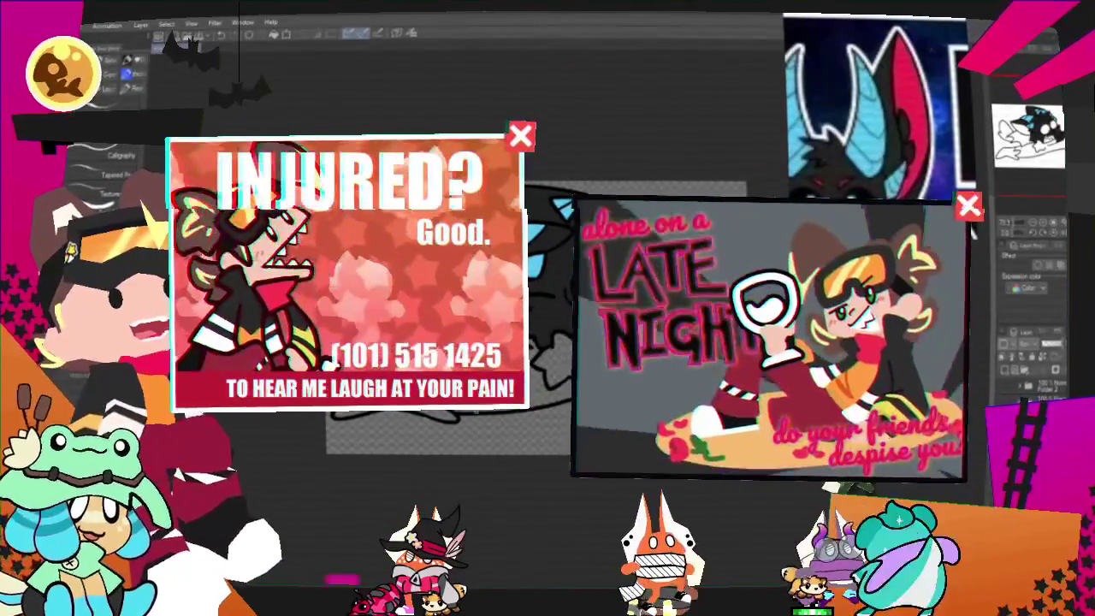
- Zoom in on the inked head, switching from Fill back to the Pen tool
key("g")
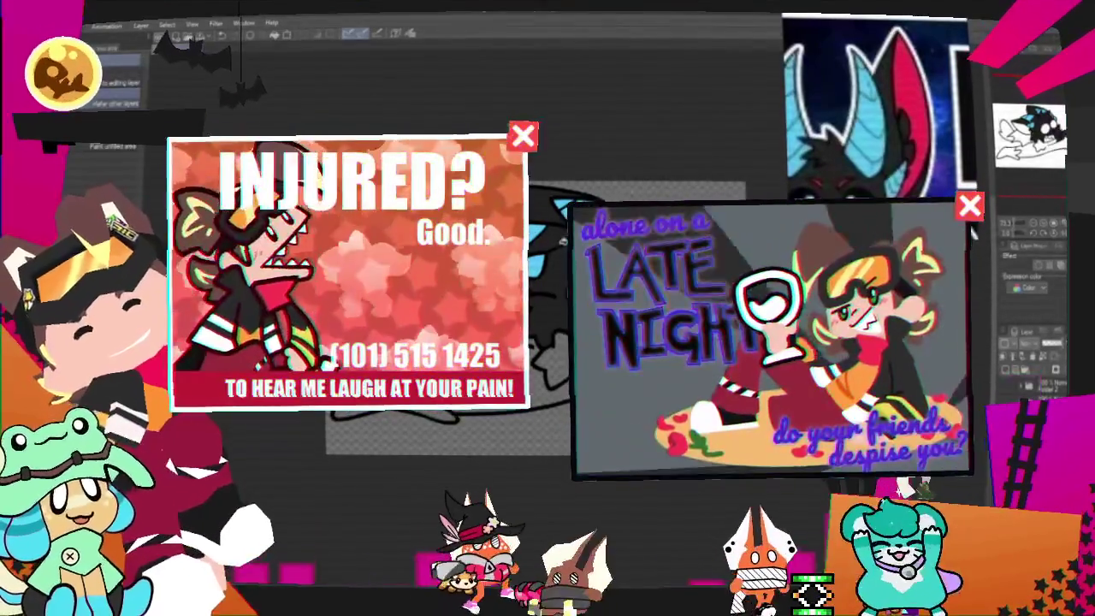
key("ctrl+plus")
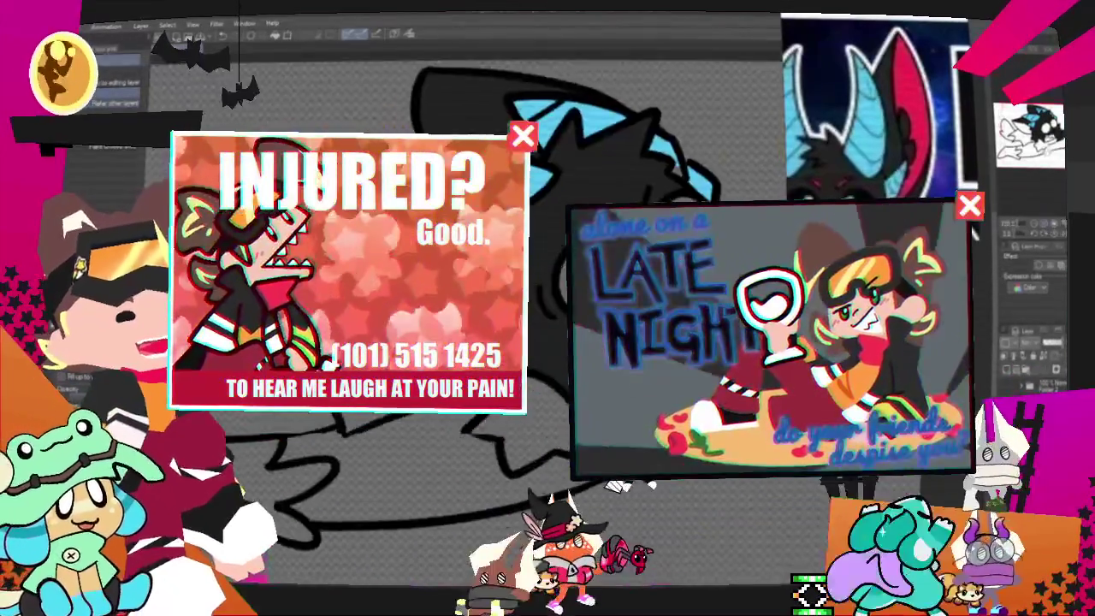
key("p")
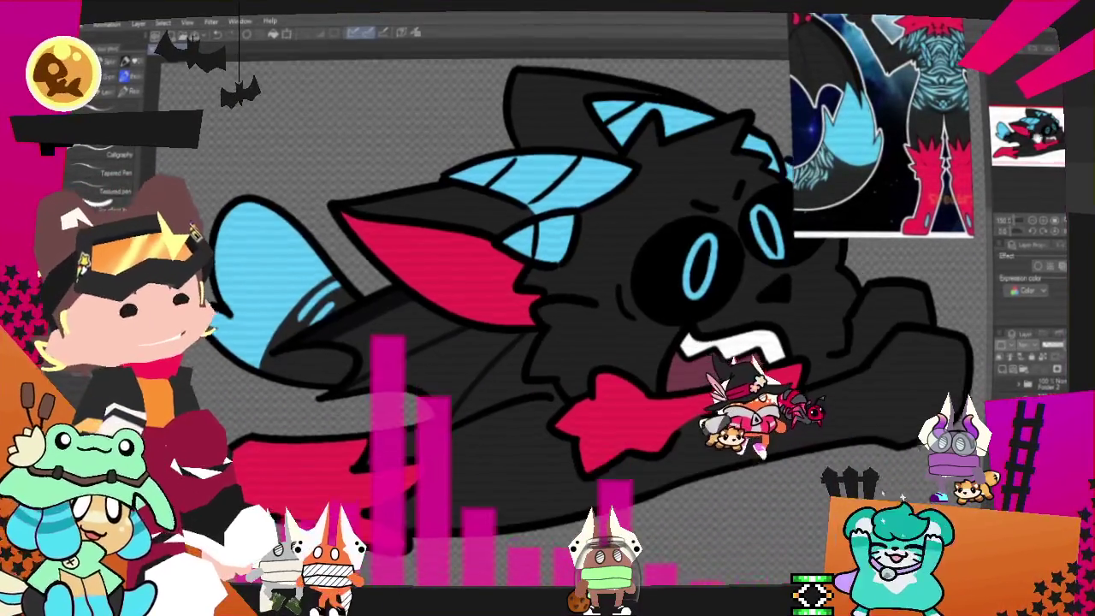
- Scroll the canvas around the bat's wing membranes and cyan body stripes
scroll(603, 248, "up", 2)
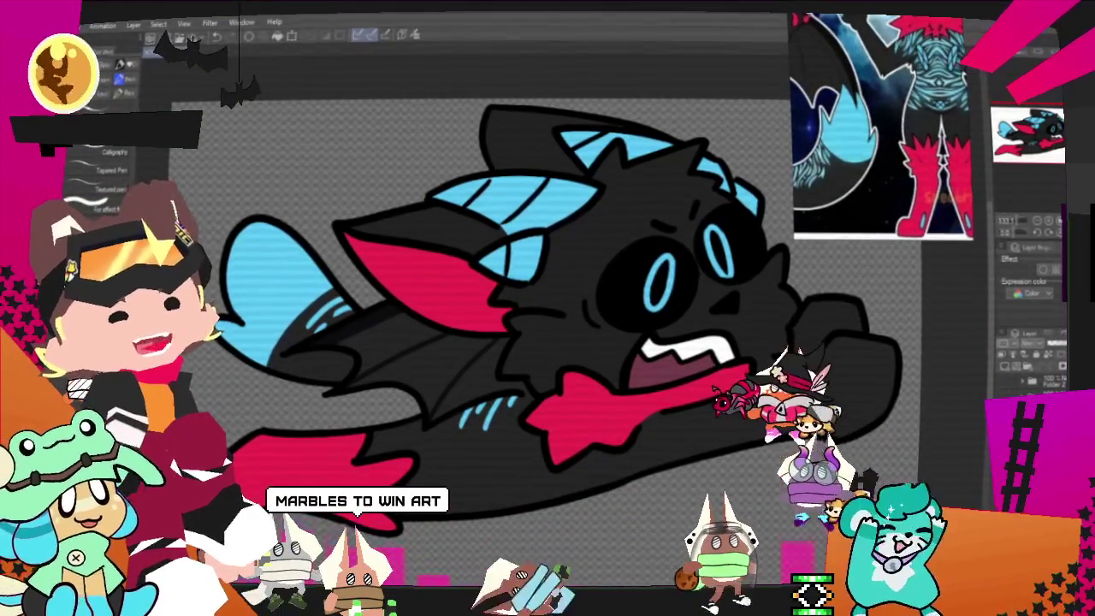
scroll(703, 440, "down", 2)
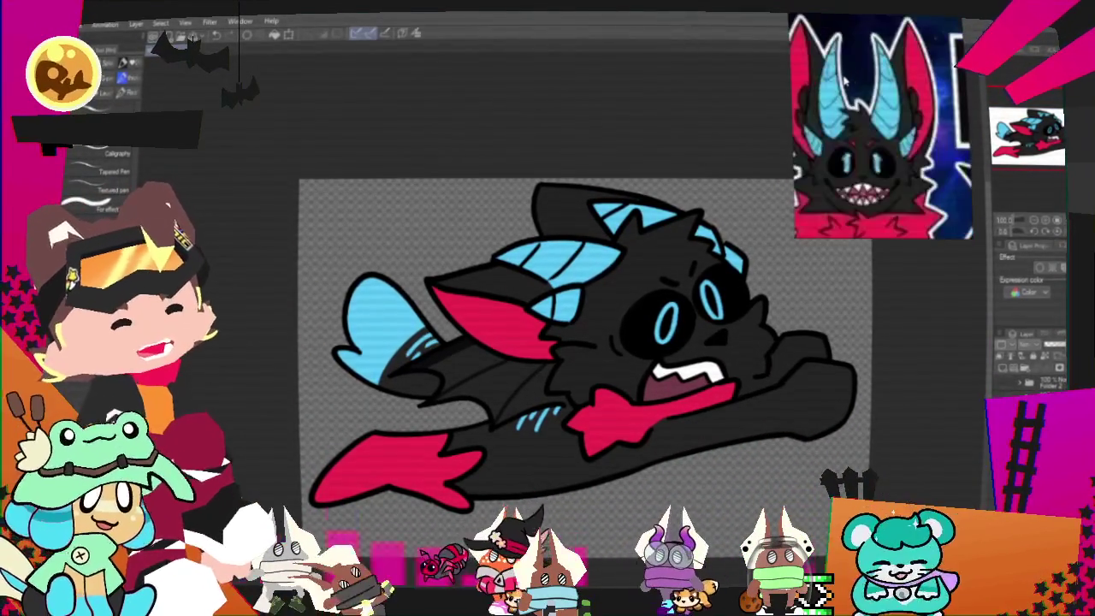
- Zoom out from the face close-up until the whole bat chibi fits the canvas
scroll(672, 268, "up", 2)
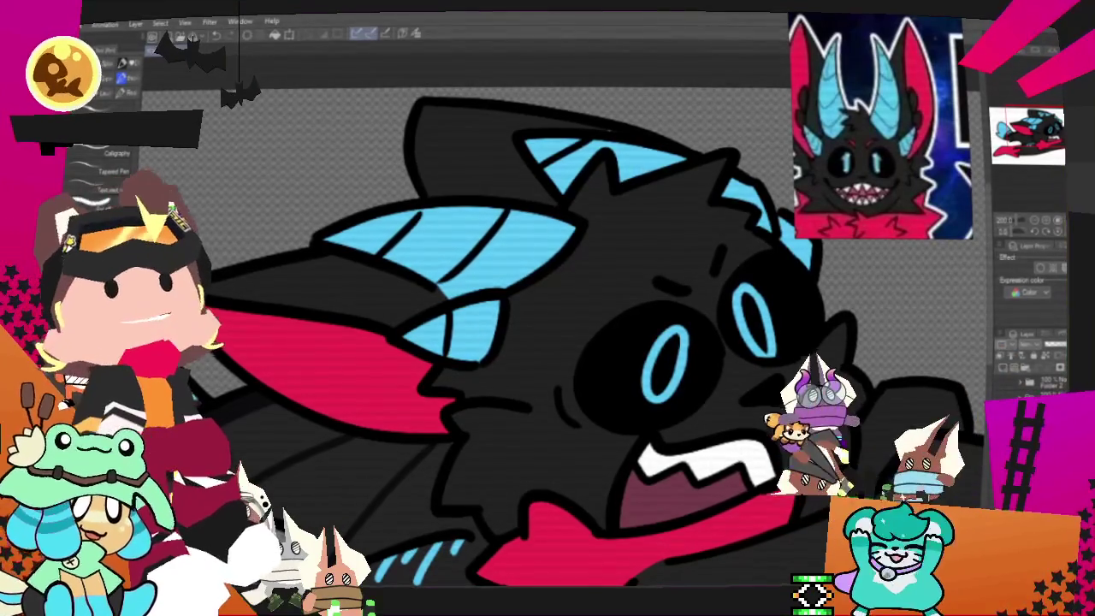
scroll(590, 403, "down", 5)
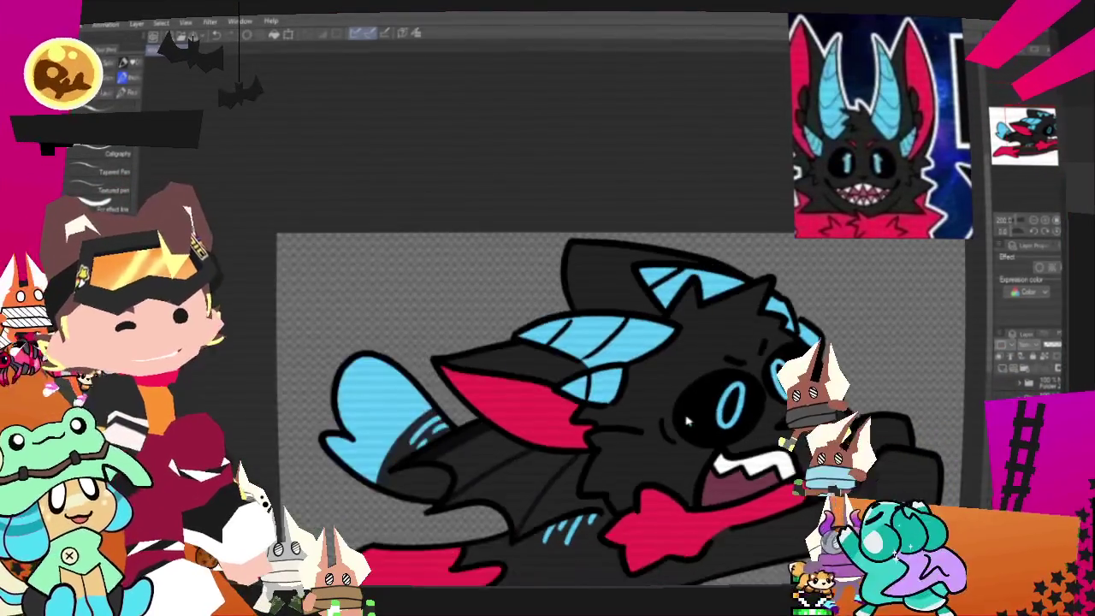
scroll(590, 402, "down", 2)
scroll(590, 402, "up", 1)
scroll(697, 425, "up", 1)
scroll(697, 426, "up", 2)
scroll(697, 425, "down", 1)
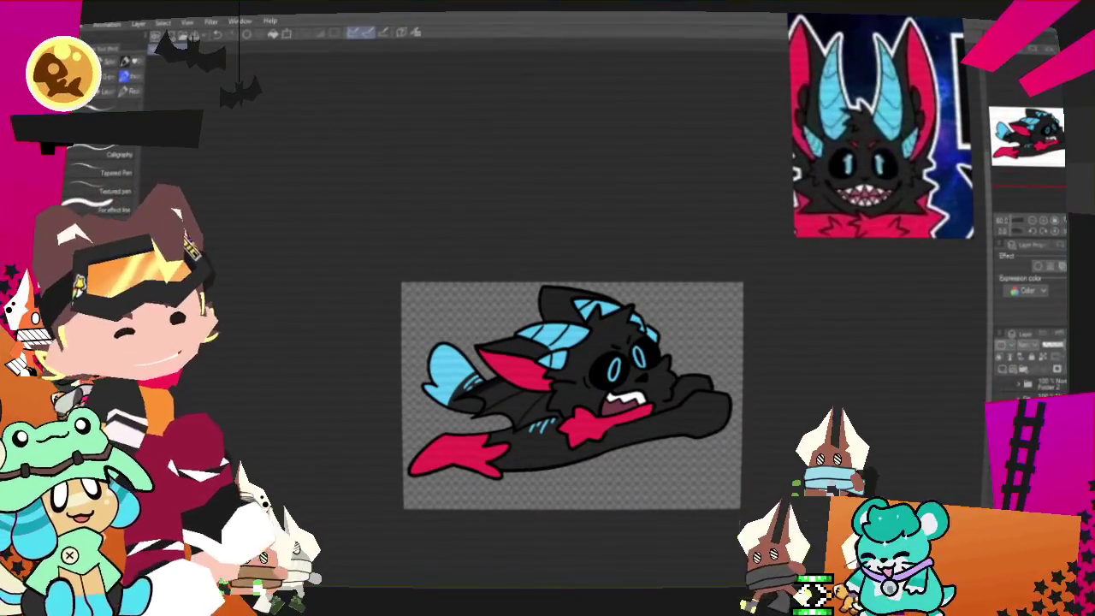
scroll(630, 340, "up", 1)
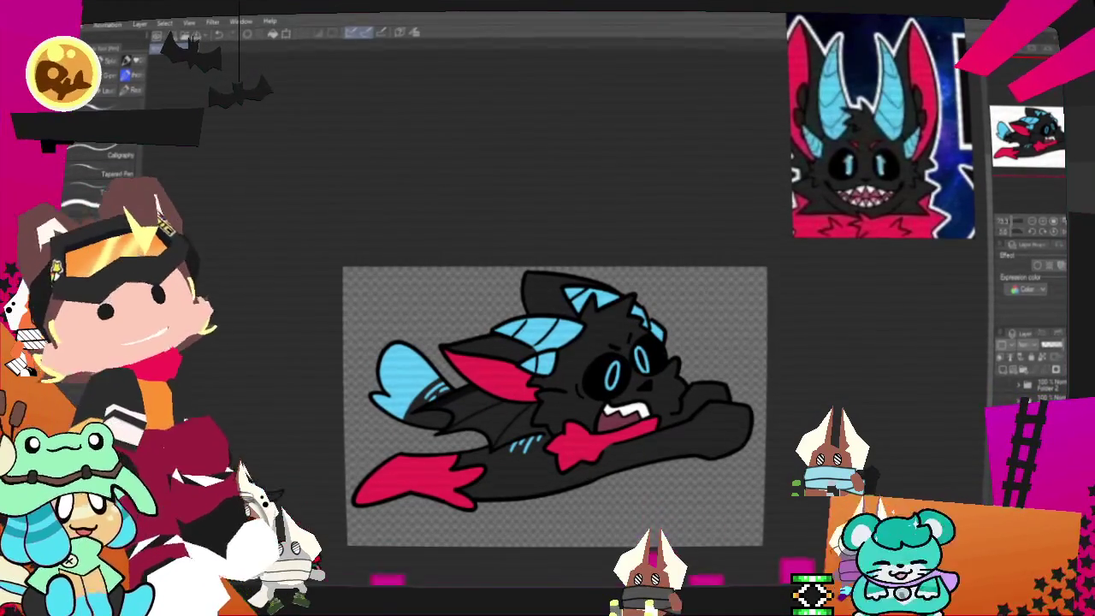
- Export the artwork via File > Export (Single Layer) as a .png file
left_click(64, 22)
mouse_move(128, 167)
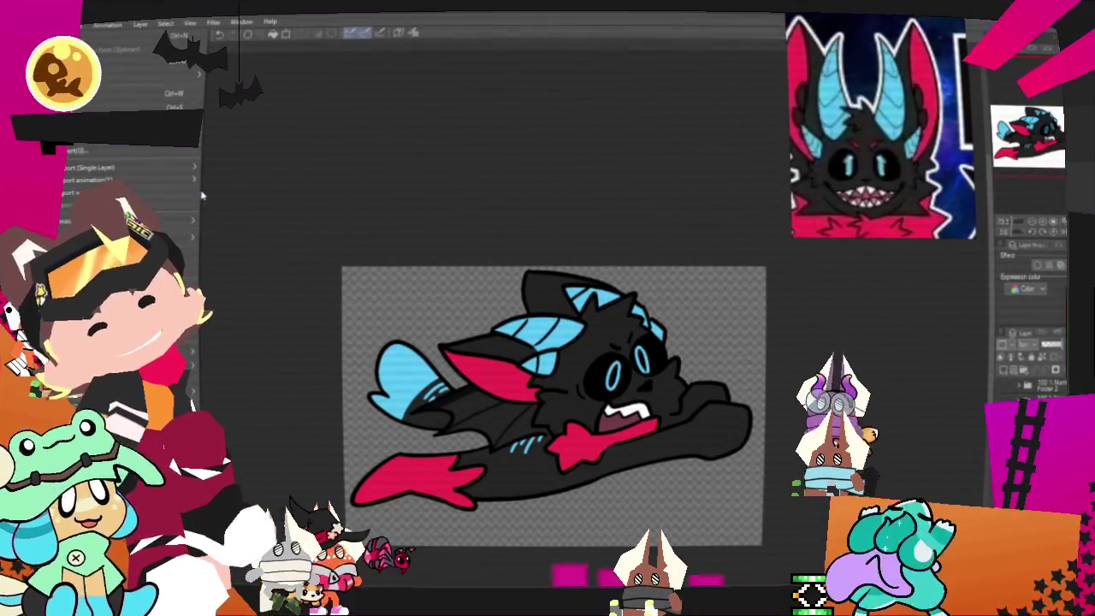
left_click(256, 200)
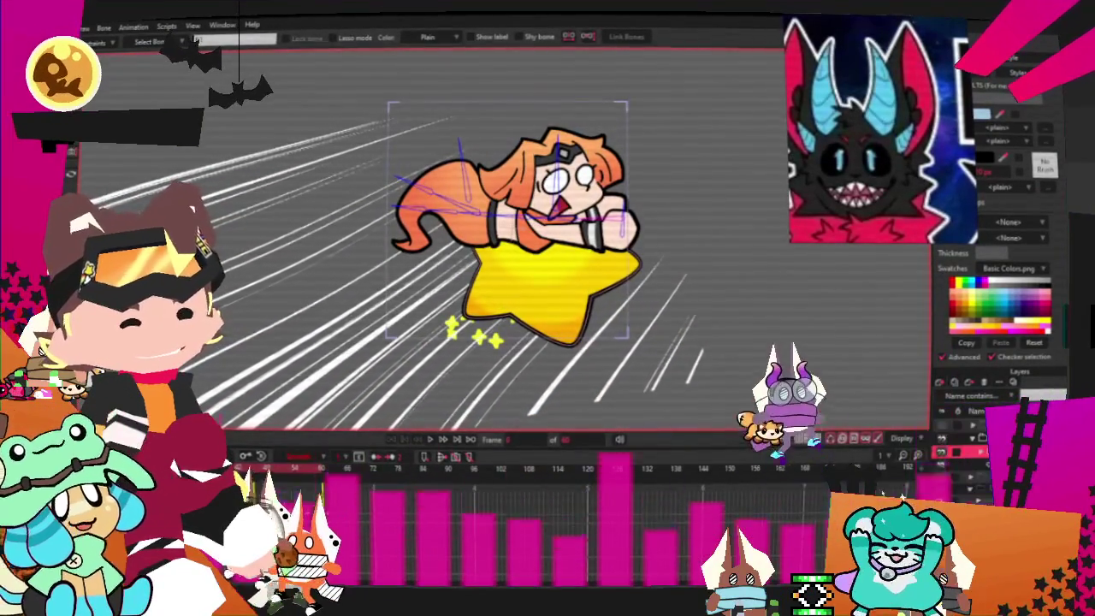
- Set the rider image layer's source to Genieproblem, then play the animation
key("0")
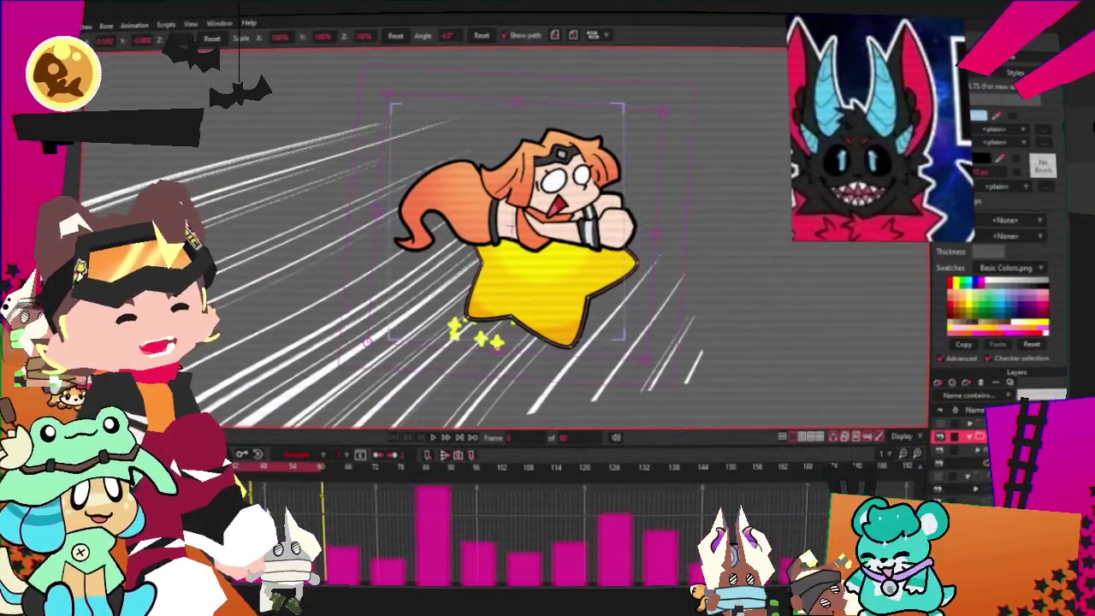
double_click(967, 450)
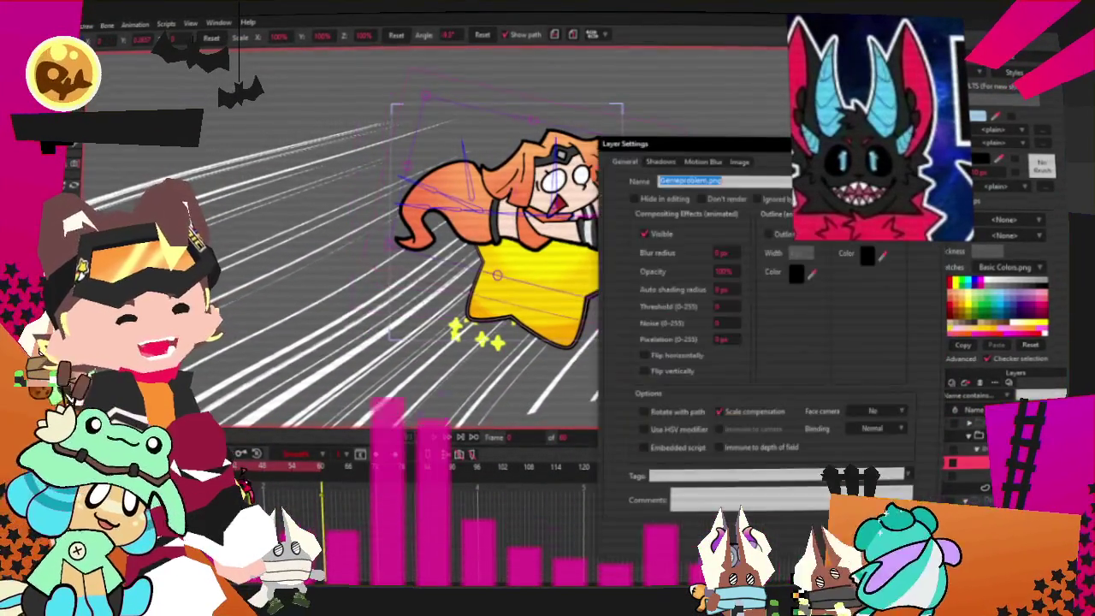
left_click(739, 161)
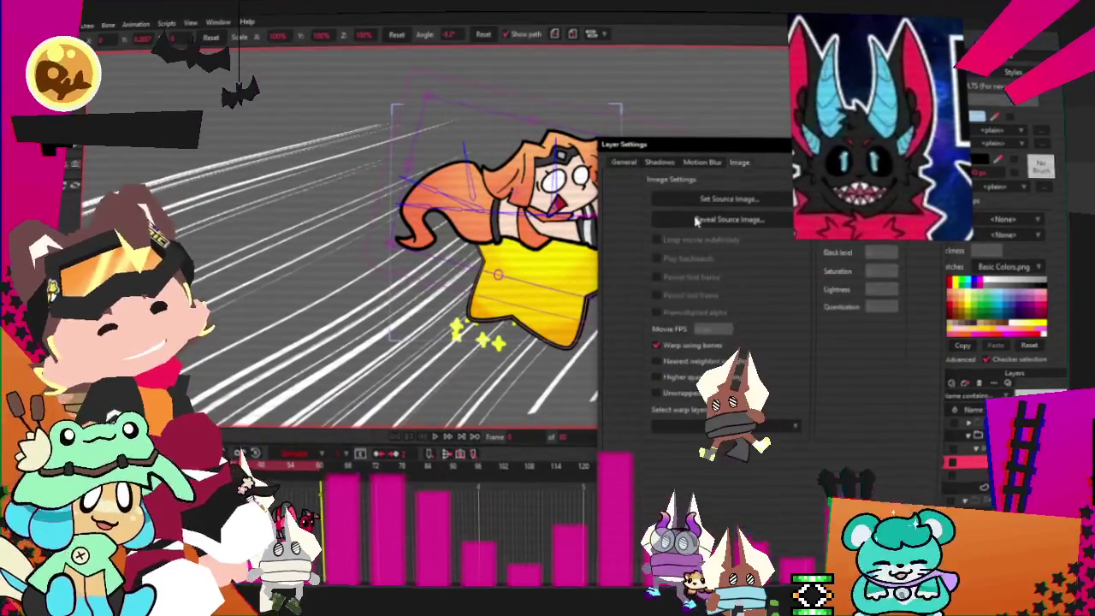
left_click(726, 196)
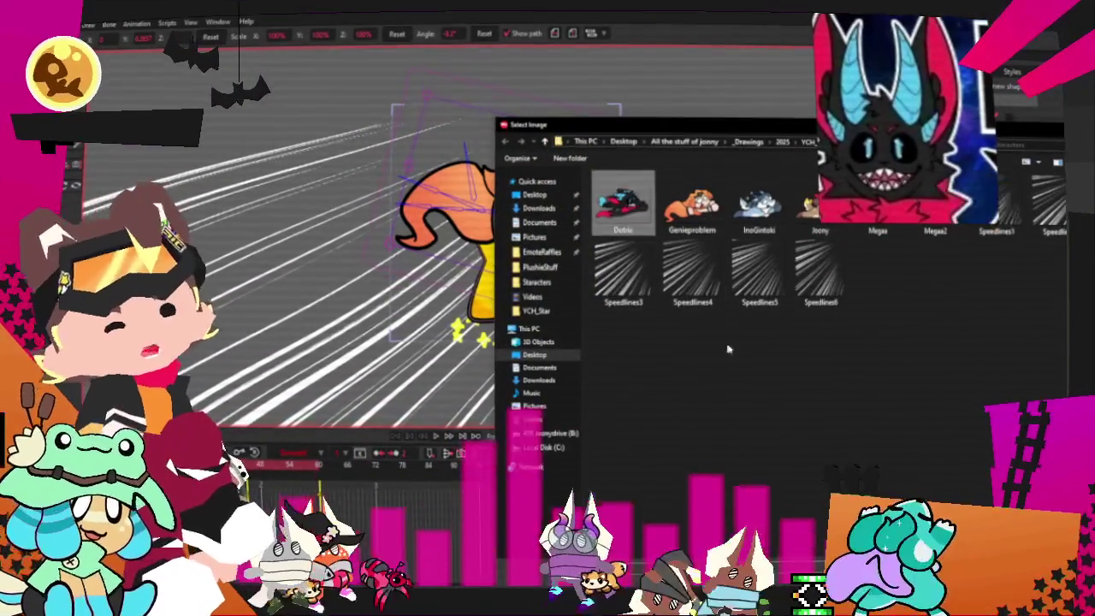
double_click(691, 203)
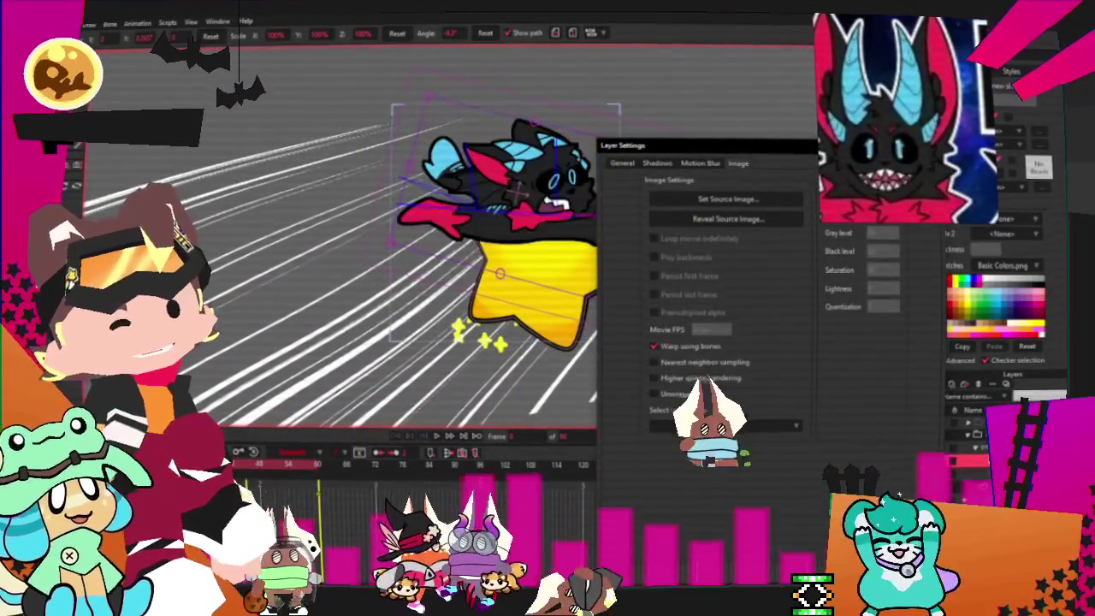
key("Return")
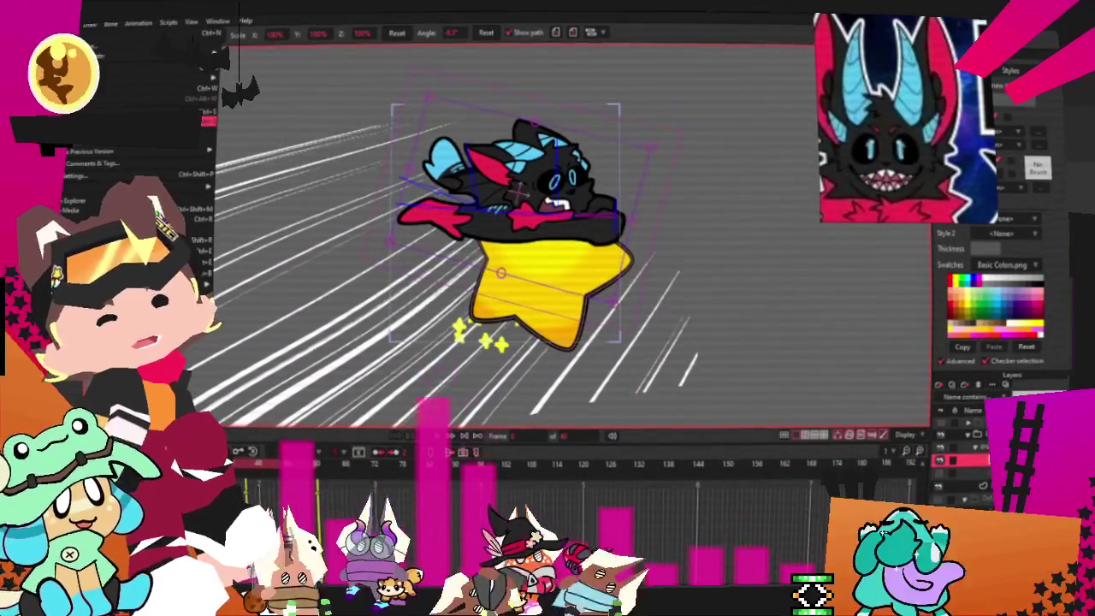
key("space")
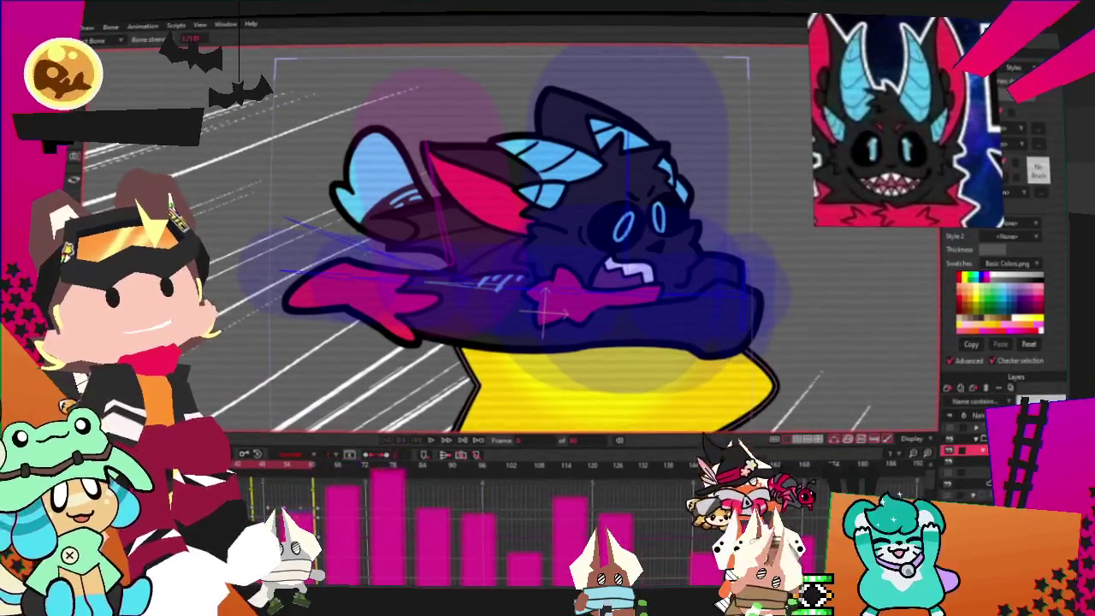
- Select the lower and upper left wing fills with the Select Shape tool
key("g")
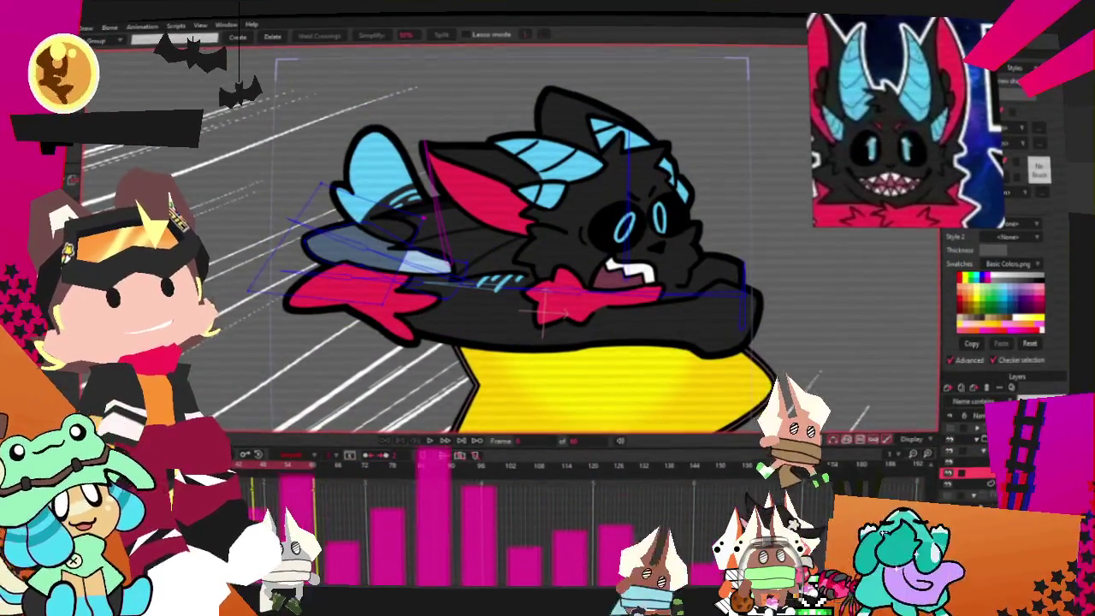
key("t")
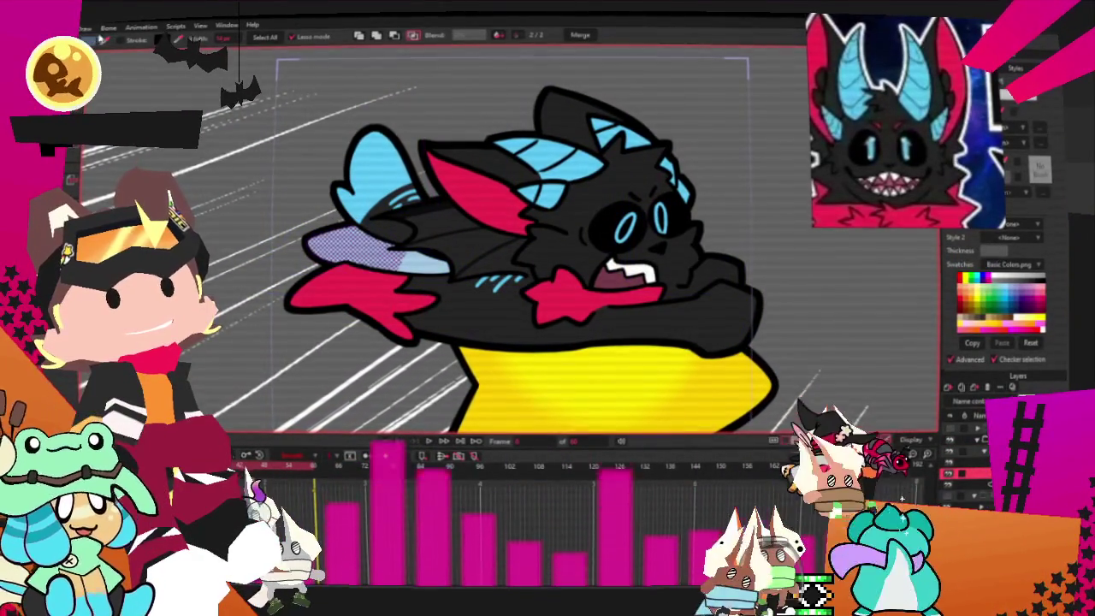
left_click(345, 297)
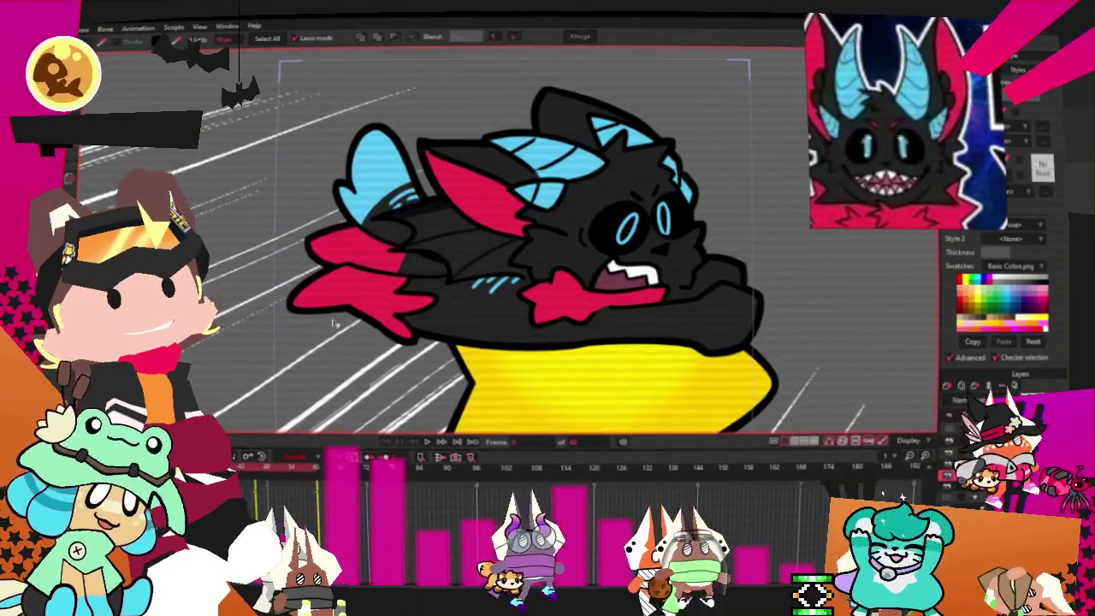
scroll(349, 242, "up", 3)
left_click(349, 242)
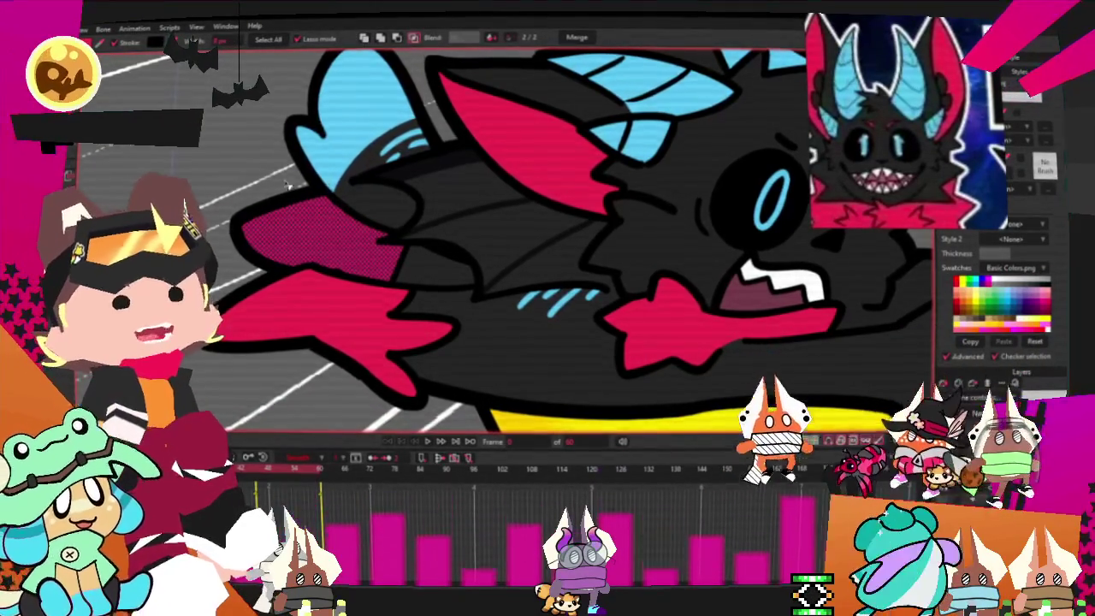
- Zoom in near the character's hand with the Add Point tool ready
scroll(279, 184, "down", 3)
scroll(373, 258, "up", 3)
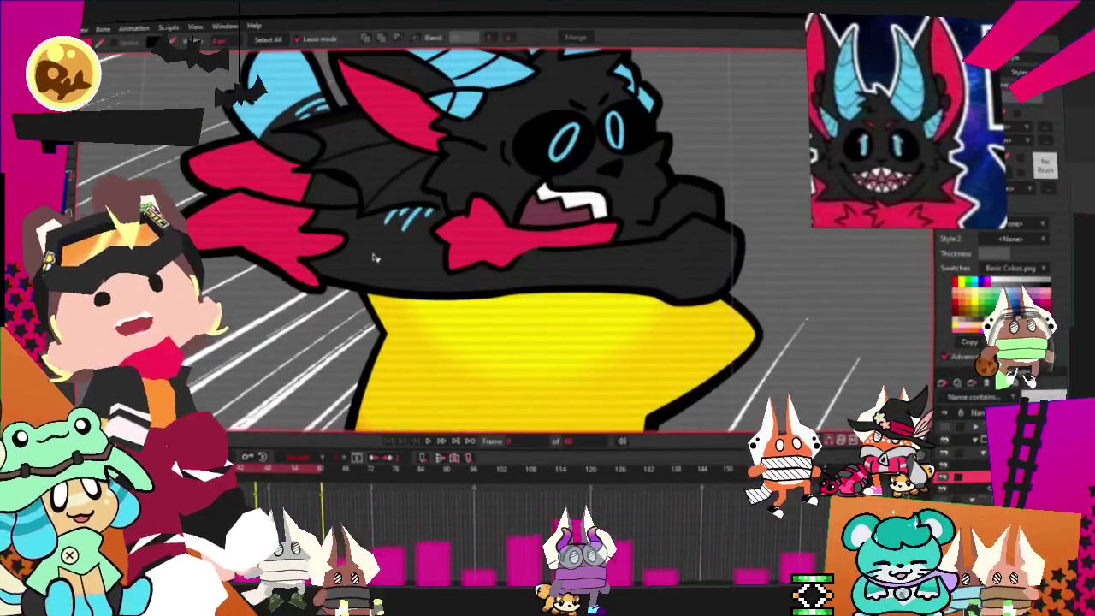
scroll(373, 258, "up", 2)
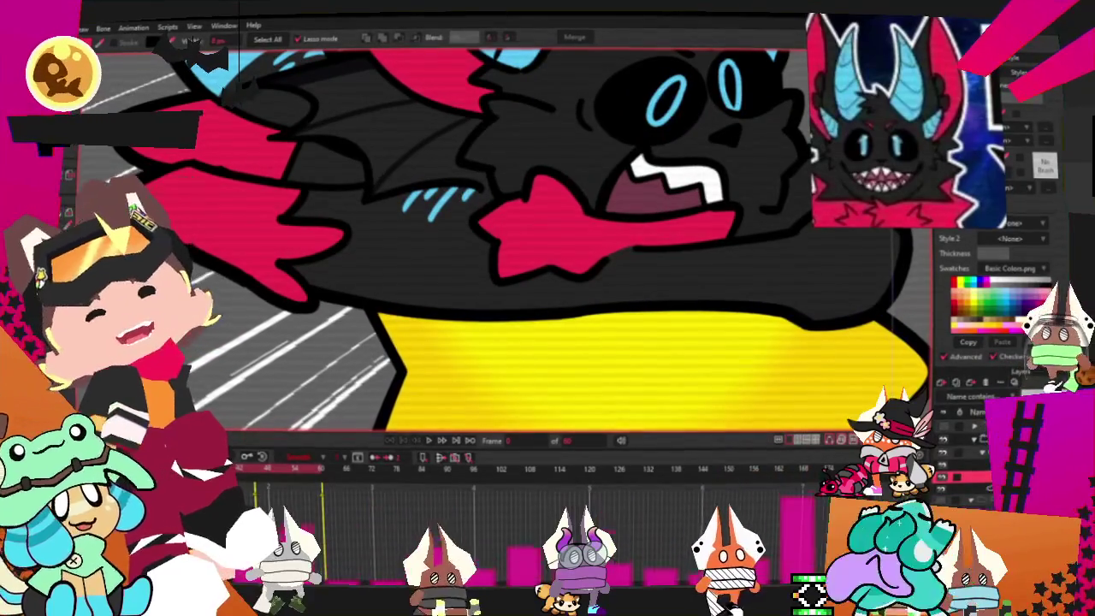
scroll(310, 150, "up", 3)
key("a")
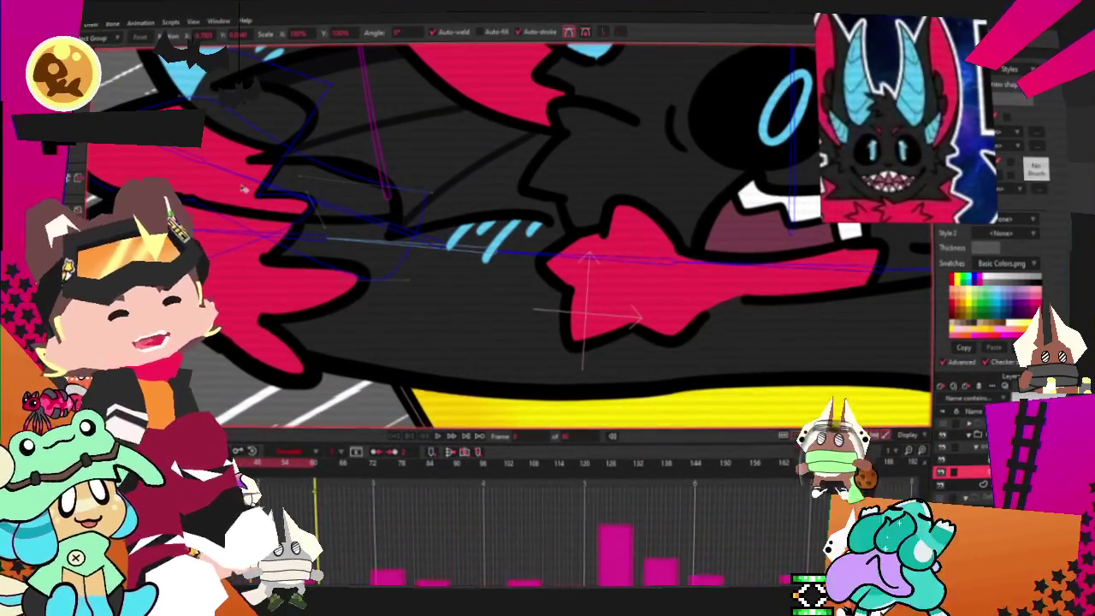
- Zoom out to the full scene and play the star-riding animation
scroll(357, 258, "down", 5)
scroll(345, 169, "up", 5)
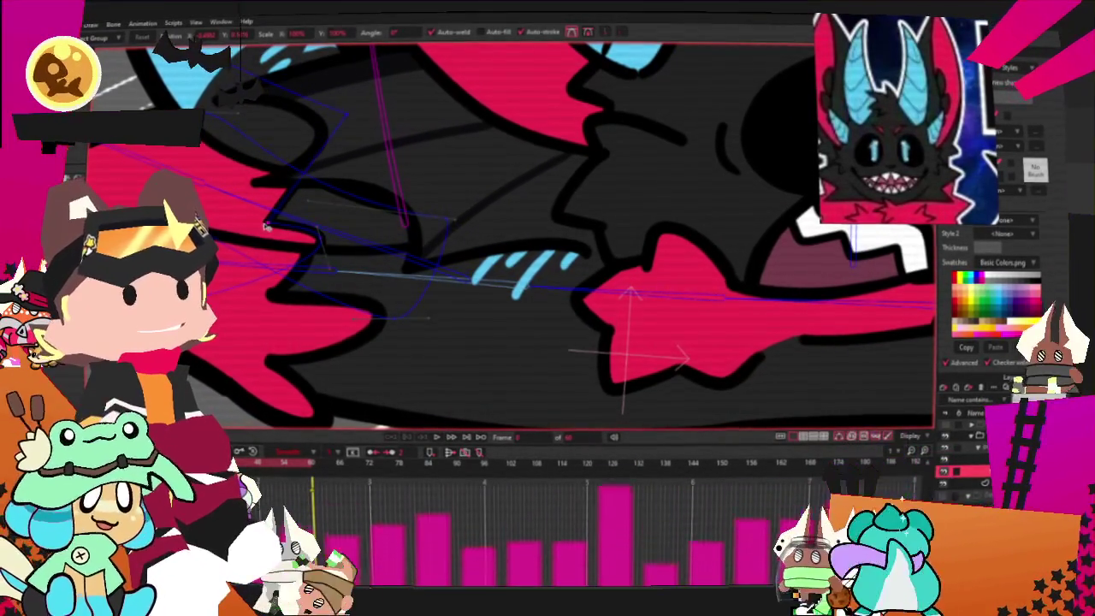
scroll(310, 213, "down", 1)
scroll(309, 213, "down", 2)
left_click(436, 440)
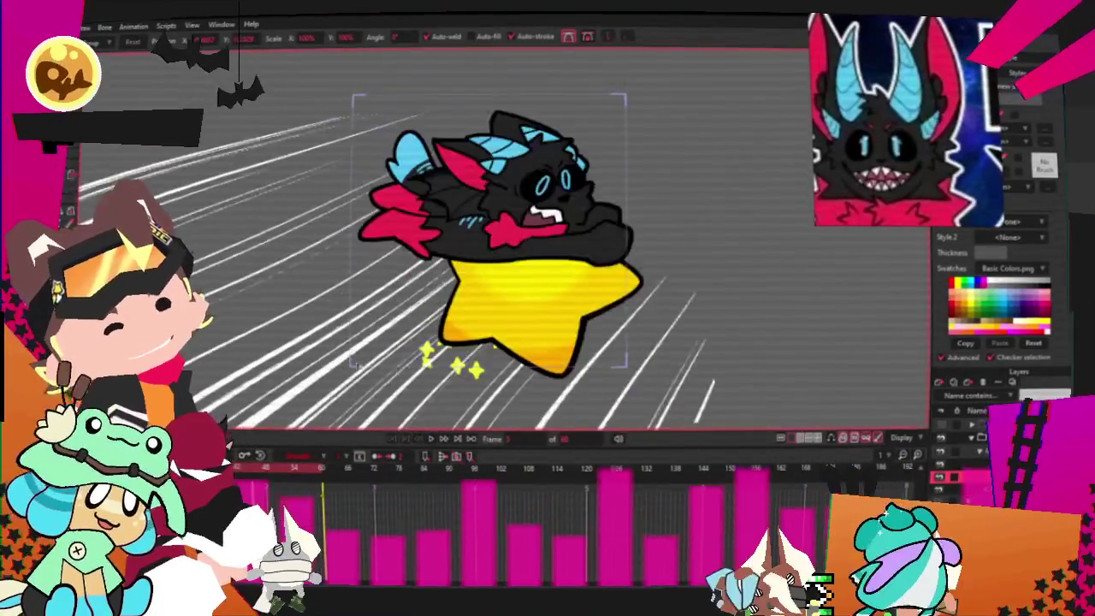
- Render a File > Preview of the current frame, then close it and the export options
left_click(85, 26)
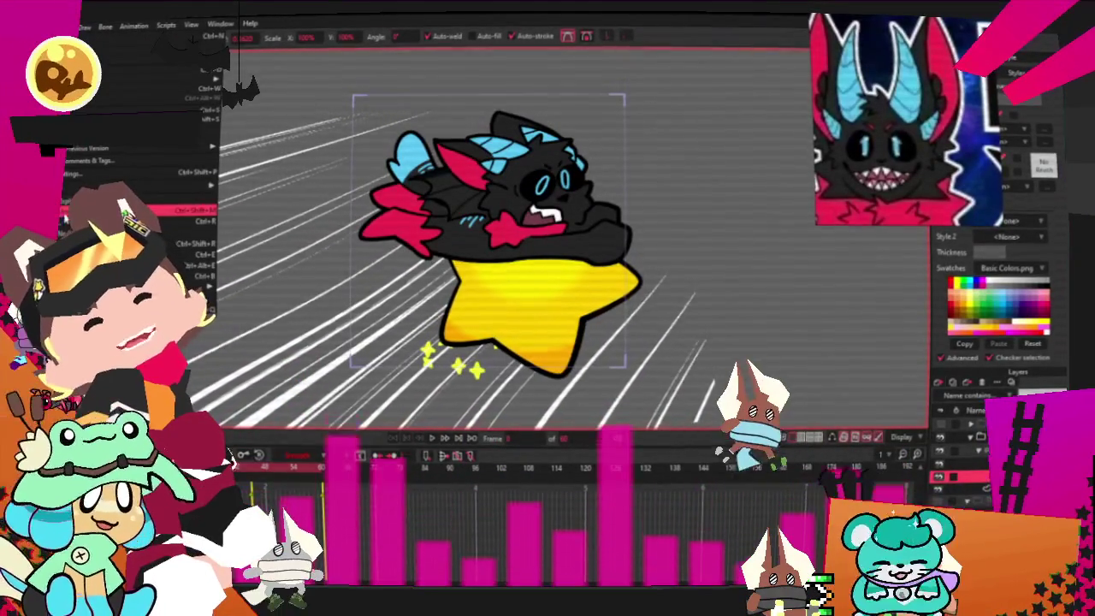
left_click(197, 221)
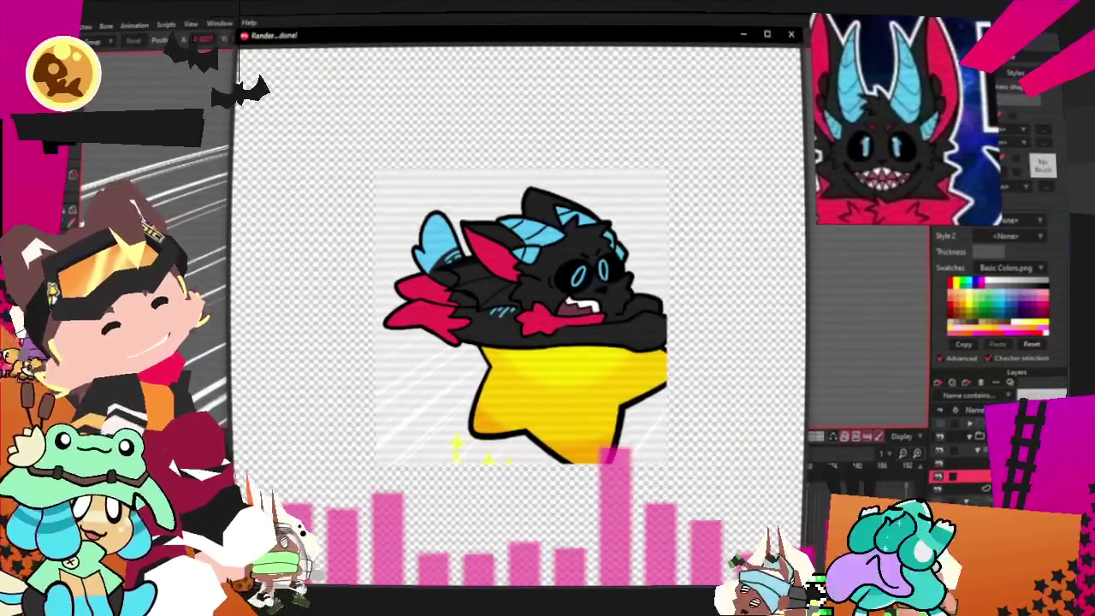
key("Escape")
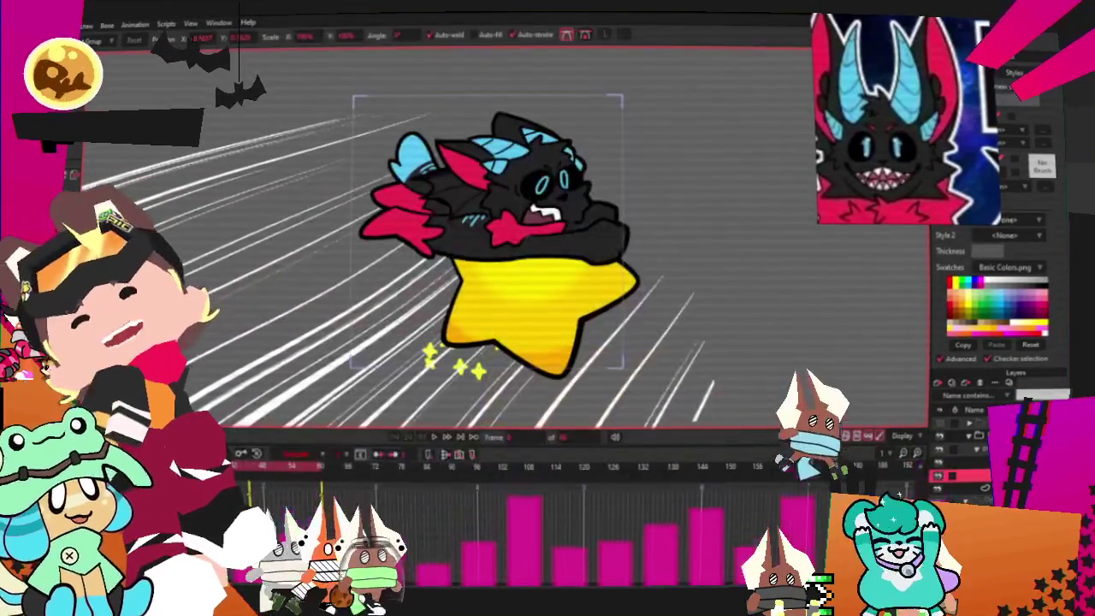
key("Escape")
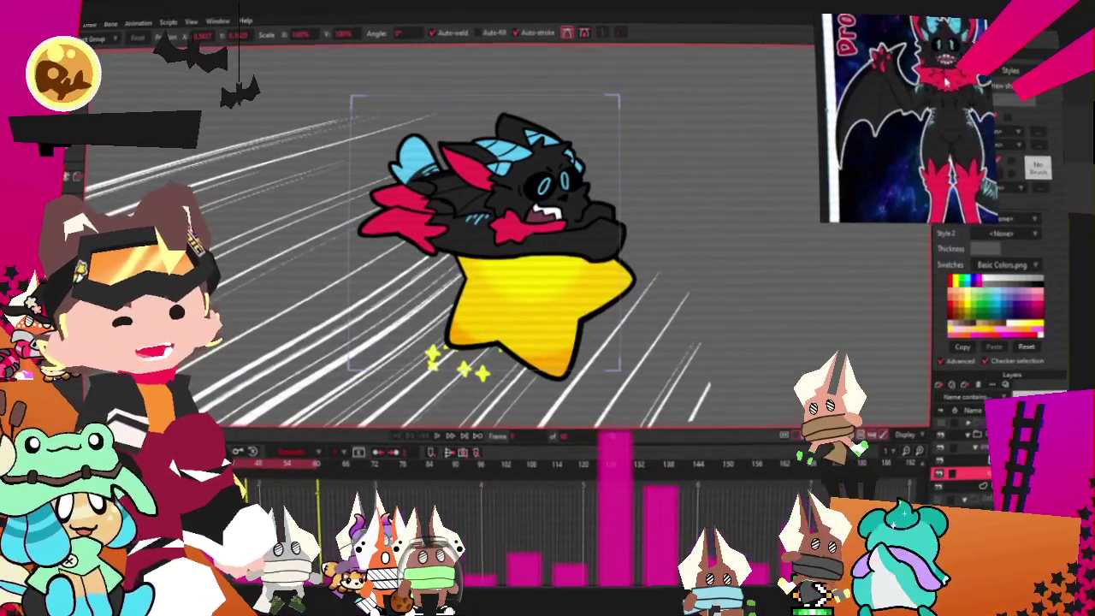
scroll(903, 79, "down", 3)
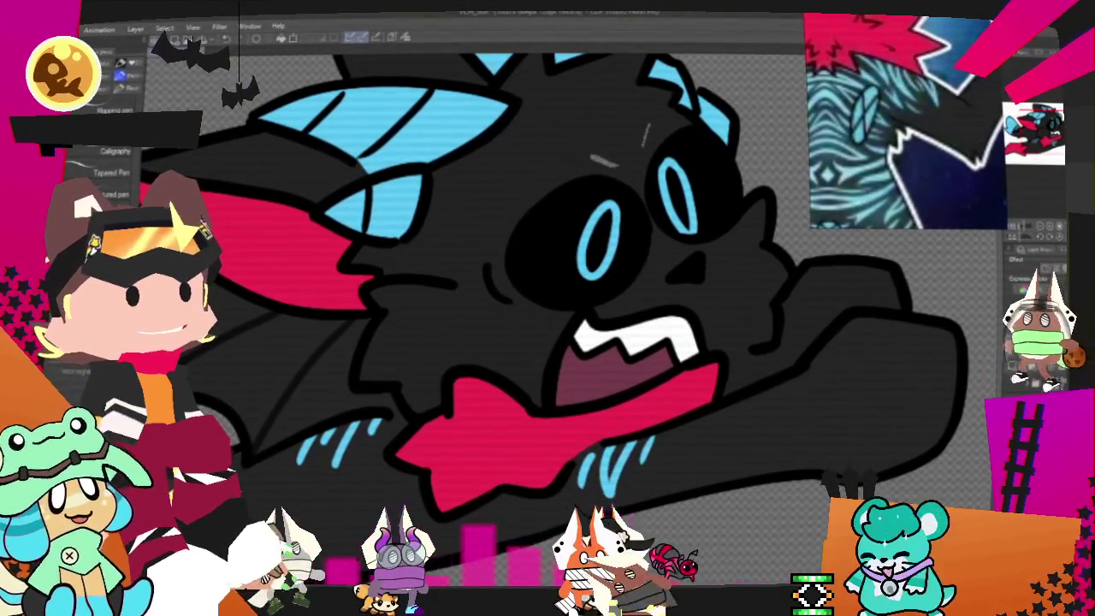
- Draw a red eyebrow above the bat's right eye, redrawing it once, then zoom out
mouse_move(648, 122)
left_mouse_down()
mouse_move(642, 150)
mouse_move(621, 164)
left_mouse_up()
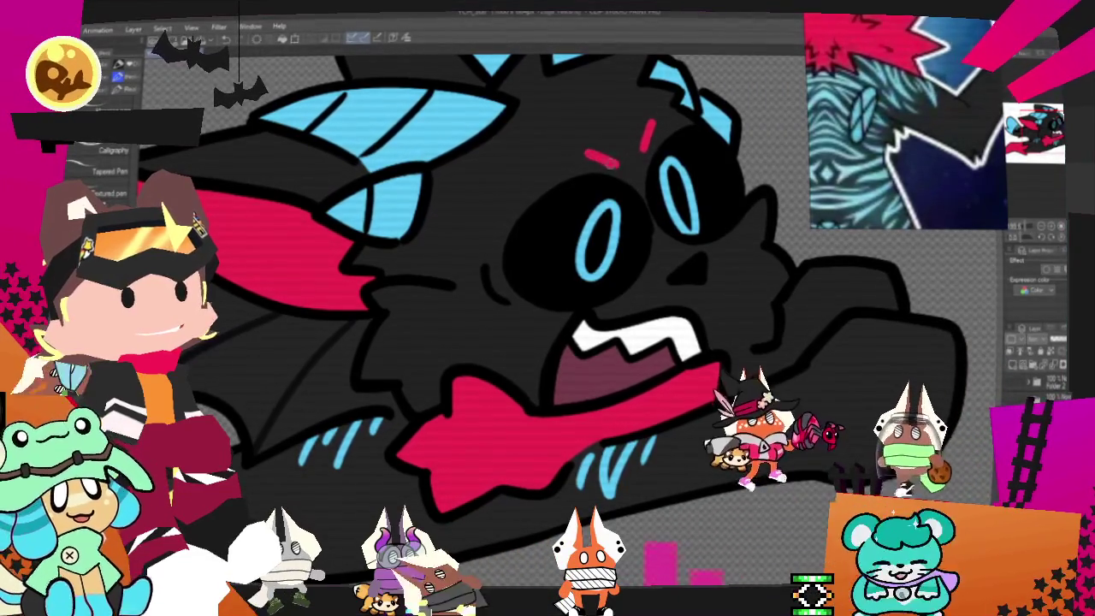
key("ctrl+z")
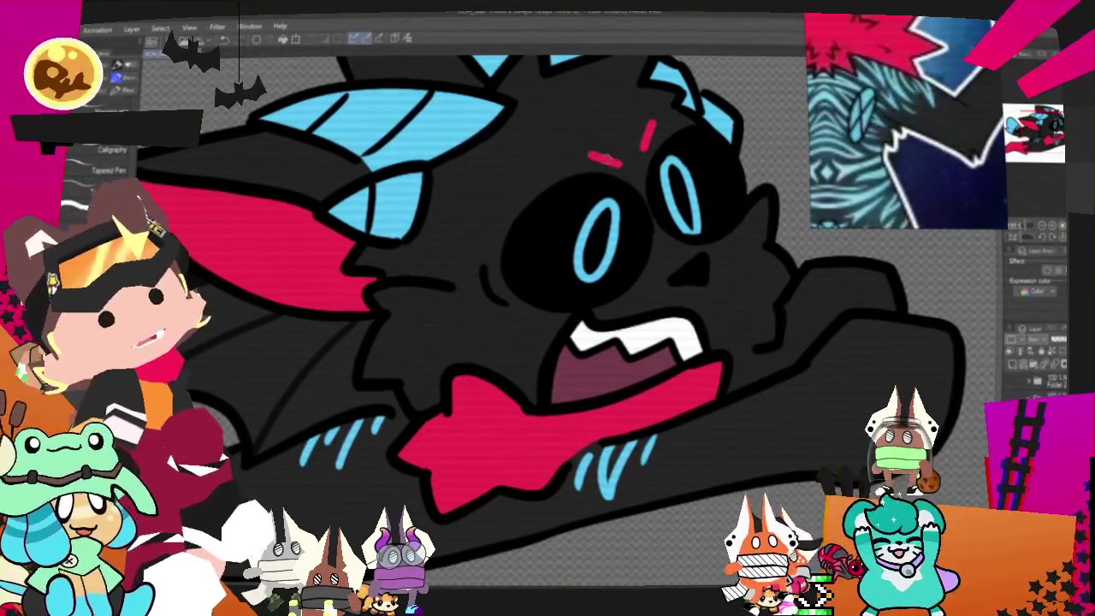
left_click_drag(589, 155, 621, 162)
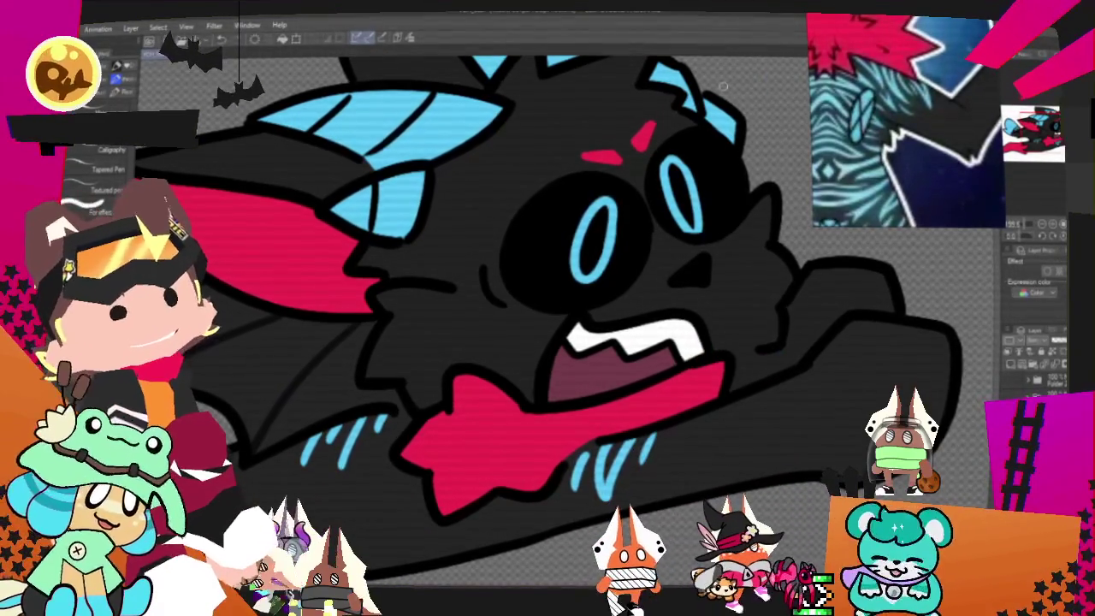
key("ctrl+minus")
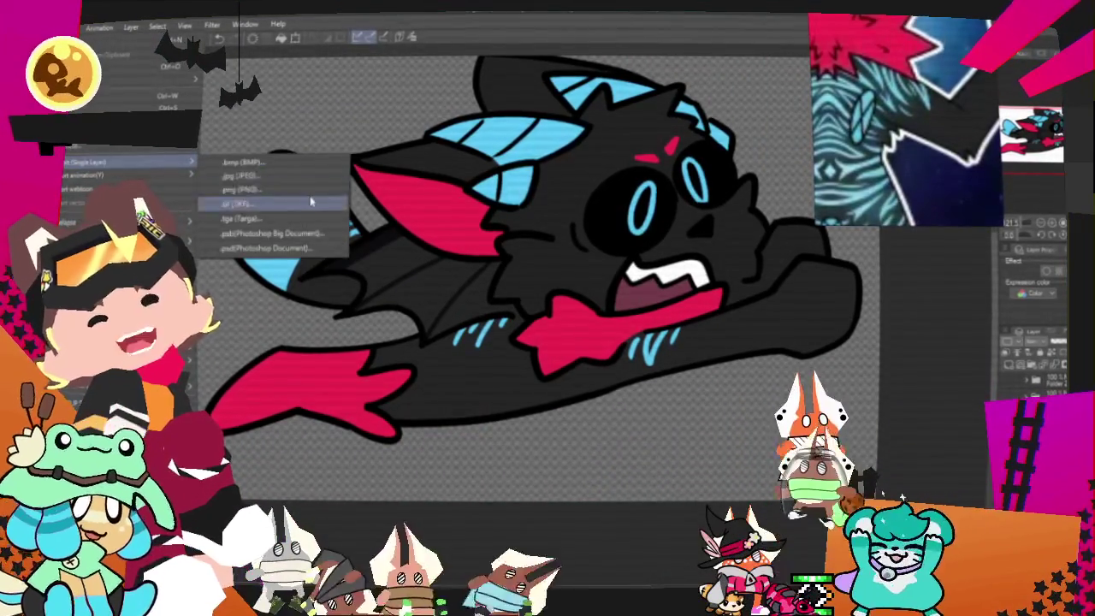
key("Escape")
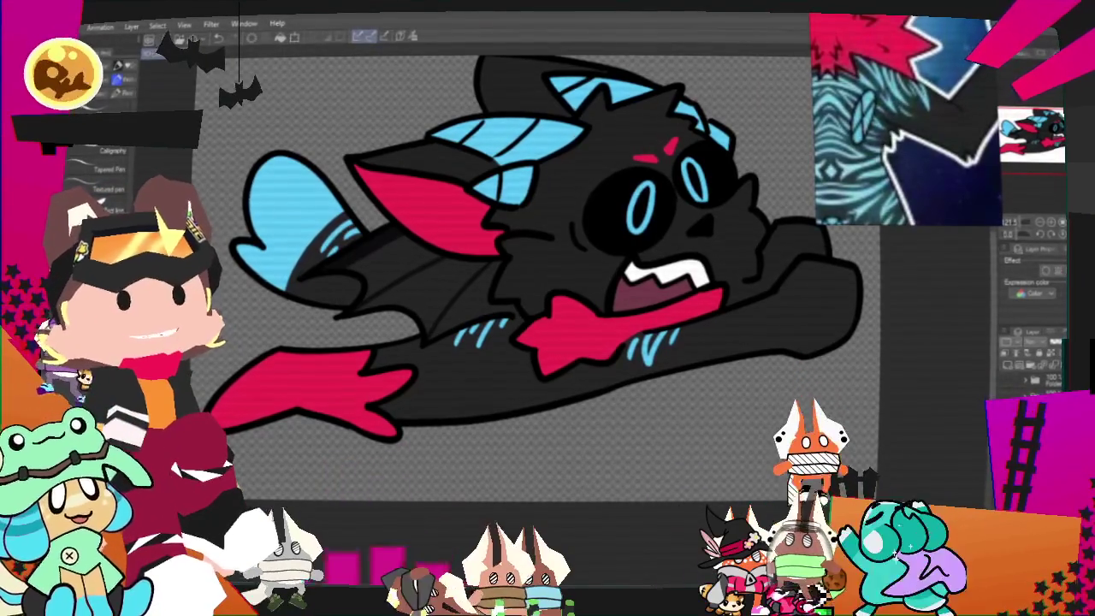
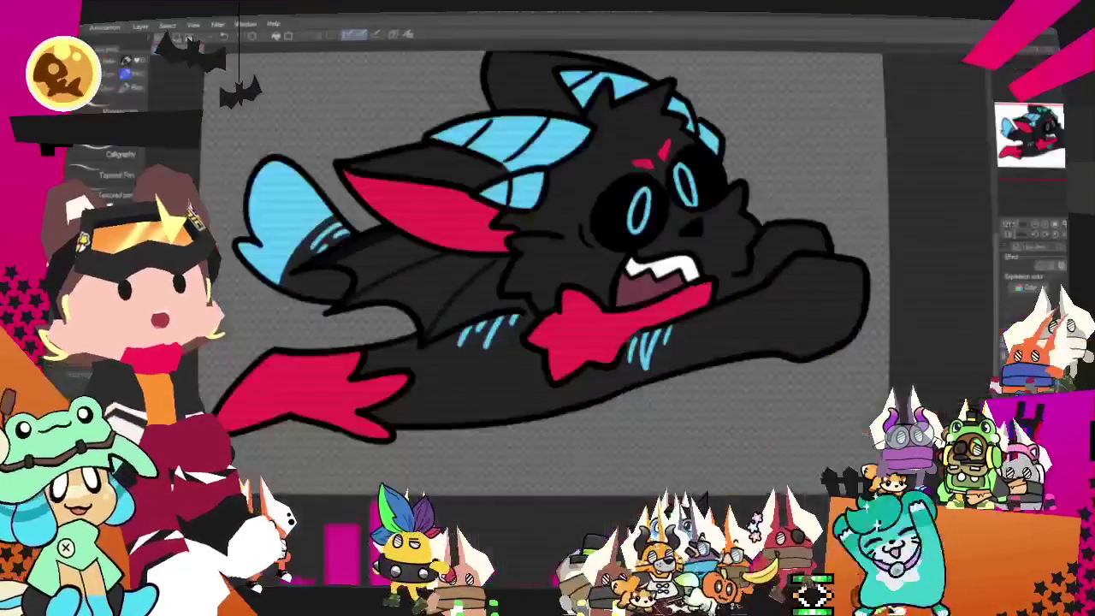
- Bring the blue creature sketch back briefly, then hide it again to leave an empty canvas
scroll(539, 257, "down", 3)
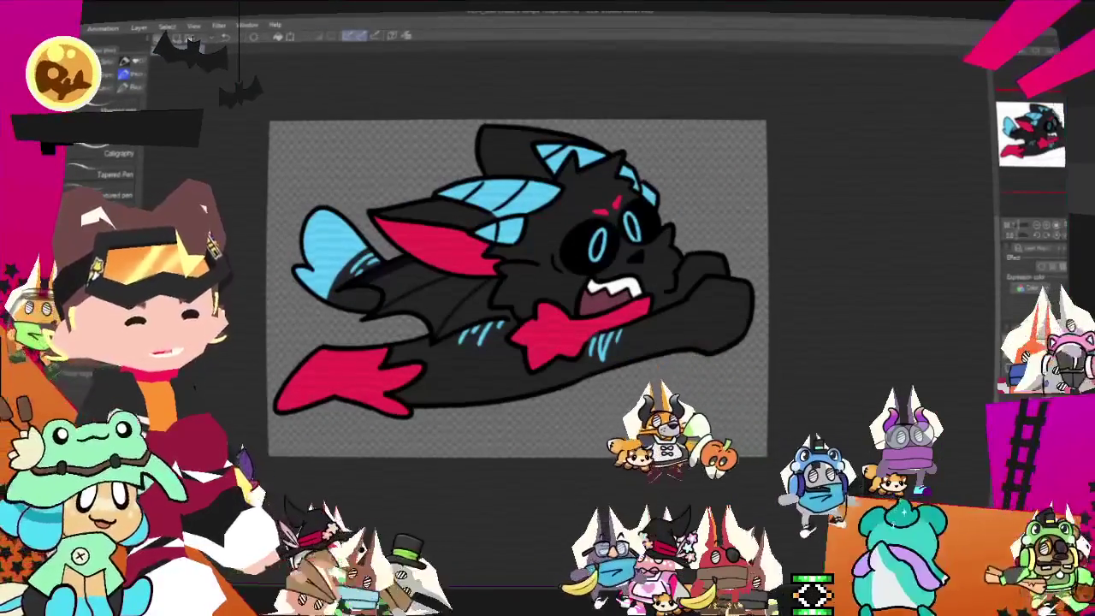
key("ctrl+z")
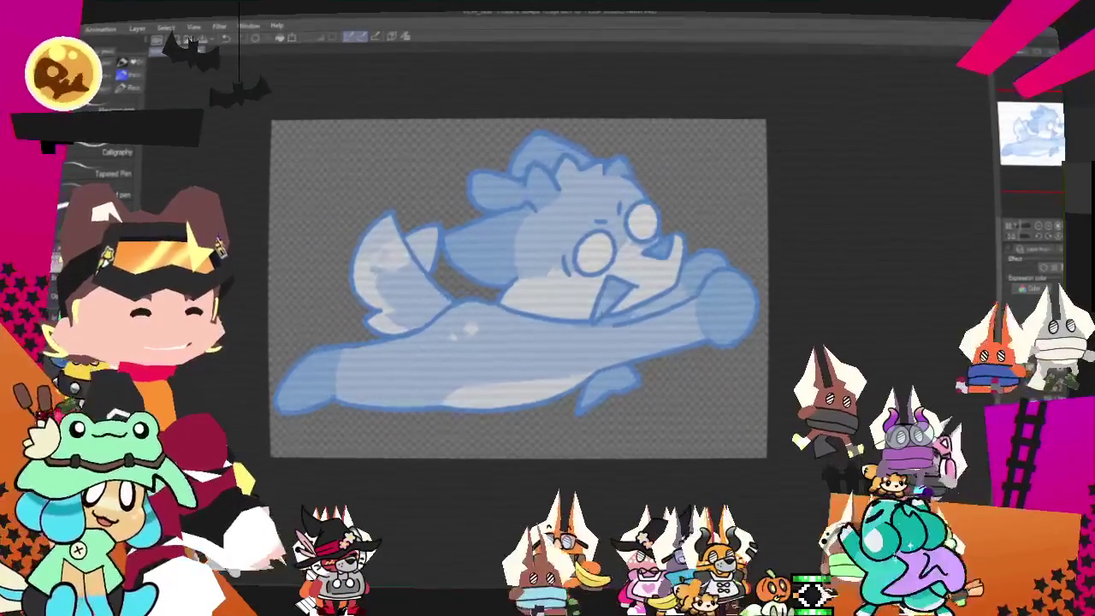
key("ctrl+y")
scroll(625, 368, "down", 1)
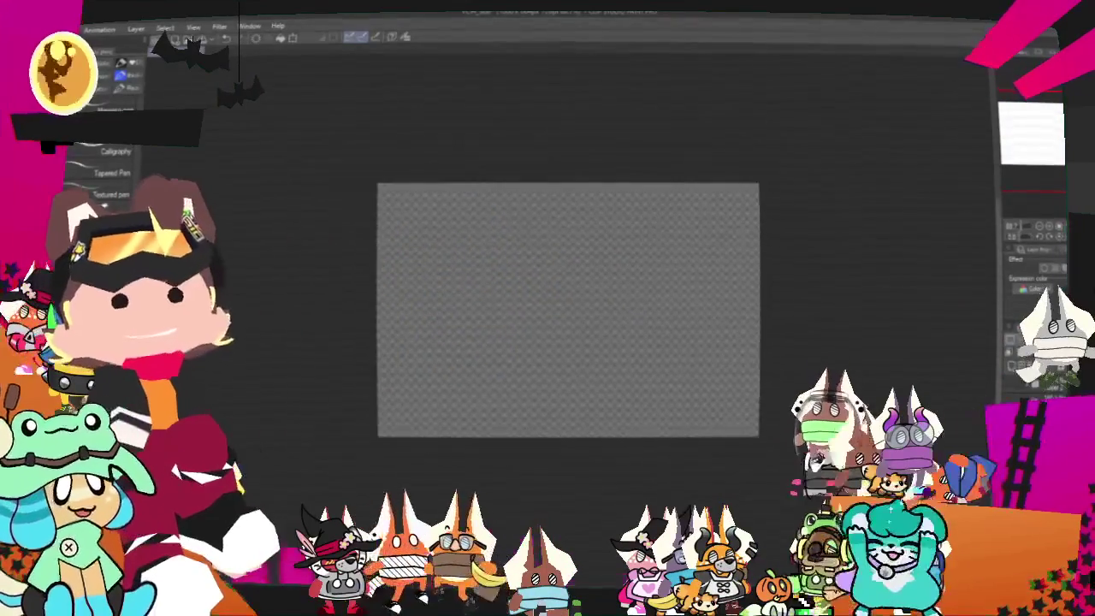
scroll(625, 368, "up", 2)
scroll(624, 367, "up", 1)
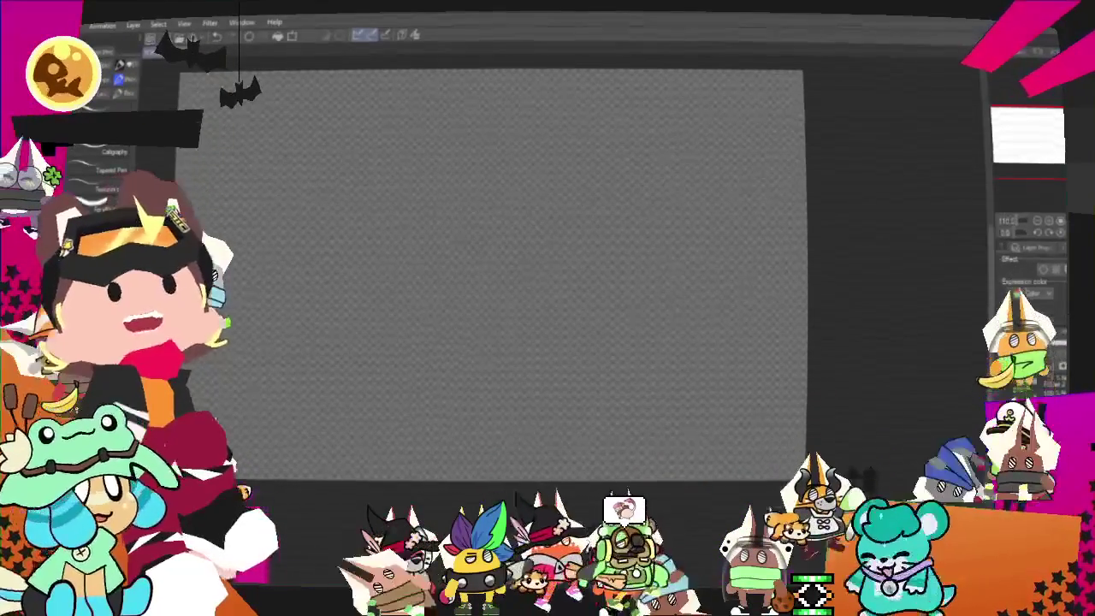
- Delete the old character reference from PureRef and shrink the reference window
key("alt+Tab")
right_click(878, 159)
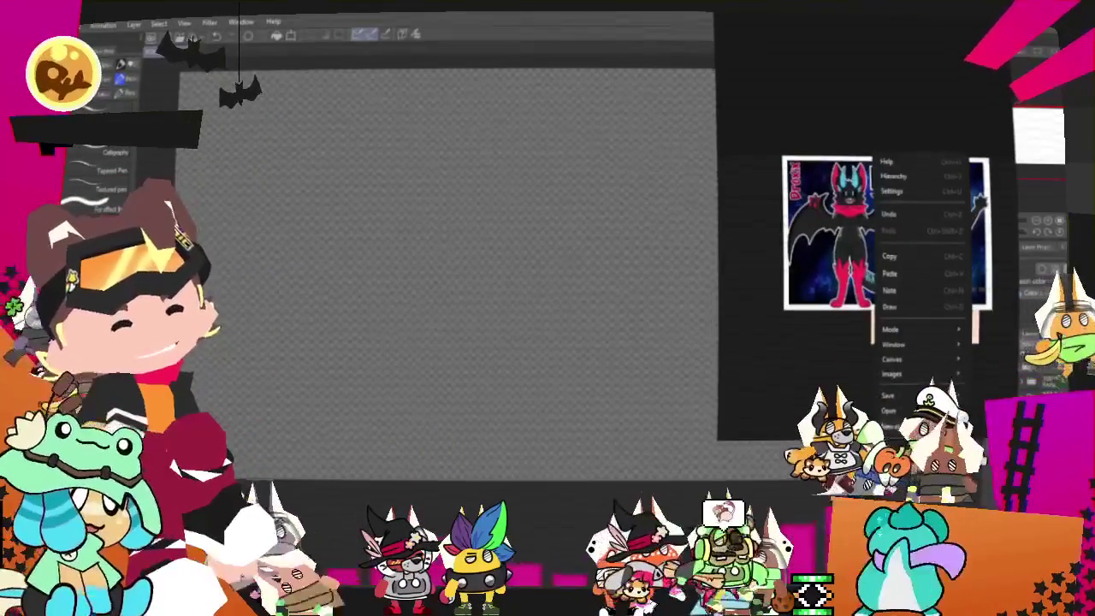
left_click(919, 325)
left_click_drag(721, 433, 813, 182)
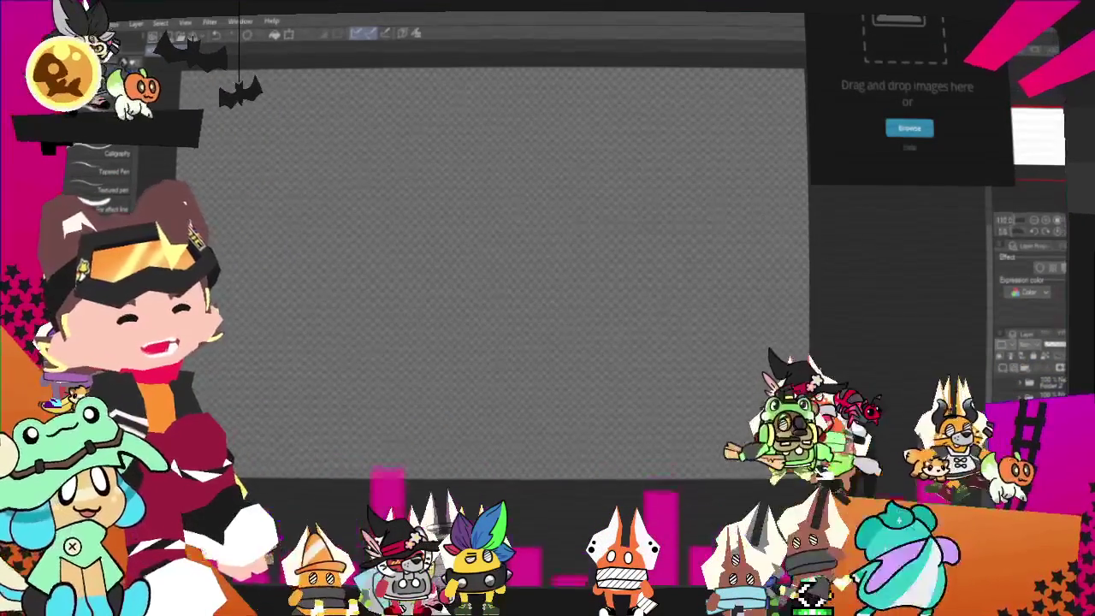
key("ctrl+v")
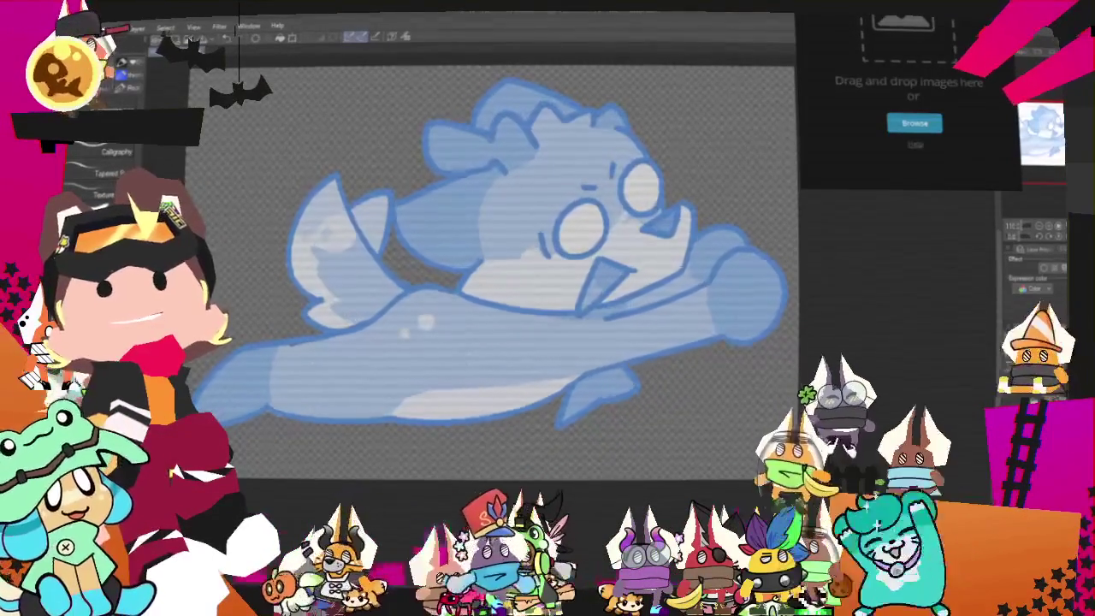
- Drag a reference image file onto PureRef's empty drop area
left_click_drag(1026, 95, 904, 90)
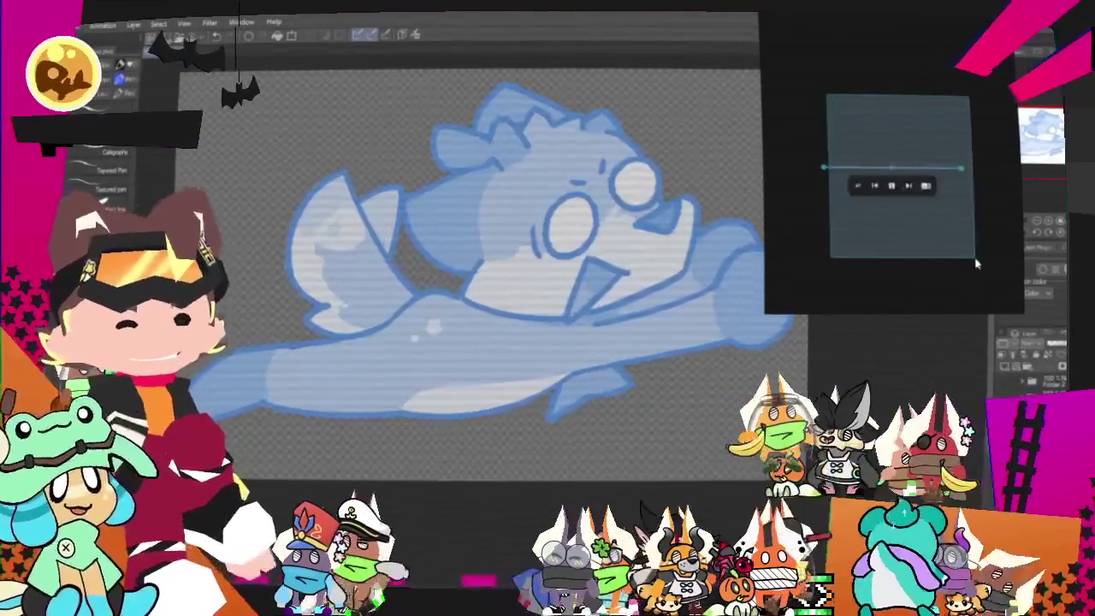
mouse_move(907, 161)
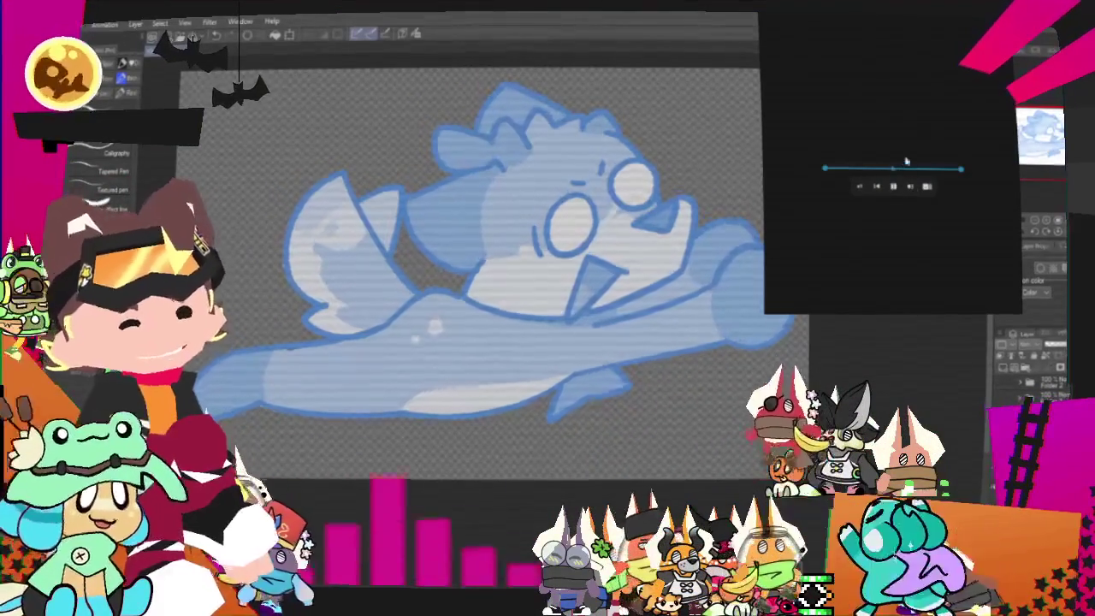
- Start a new PureRef scene and drop in the full-body character reference image
right_click(910, 118)
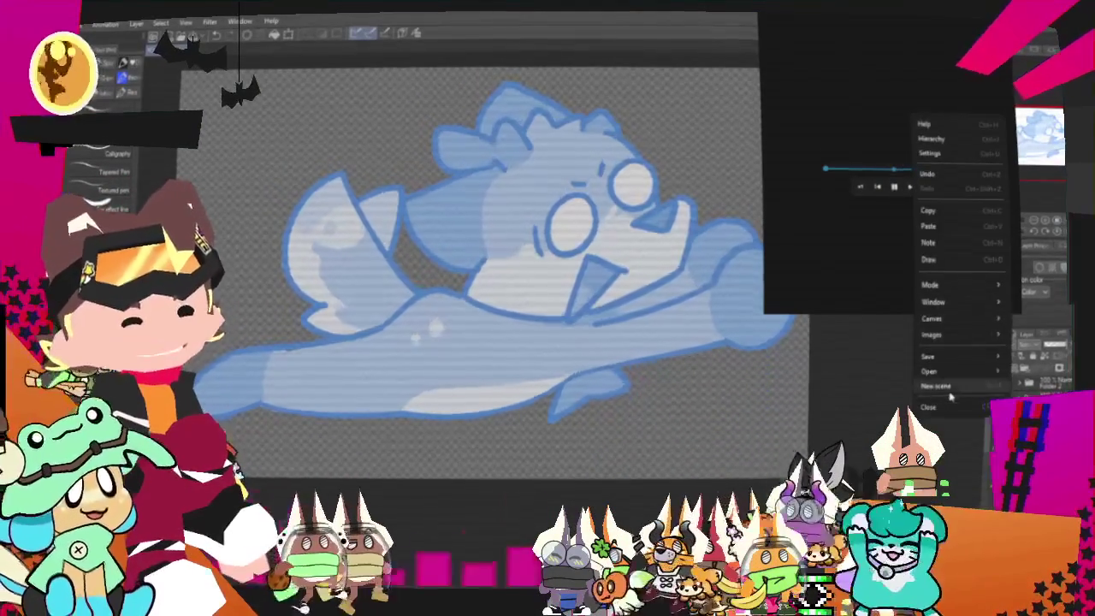
left_click(950, 393)
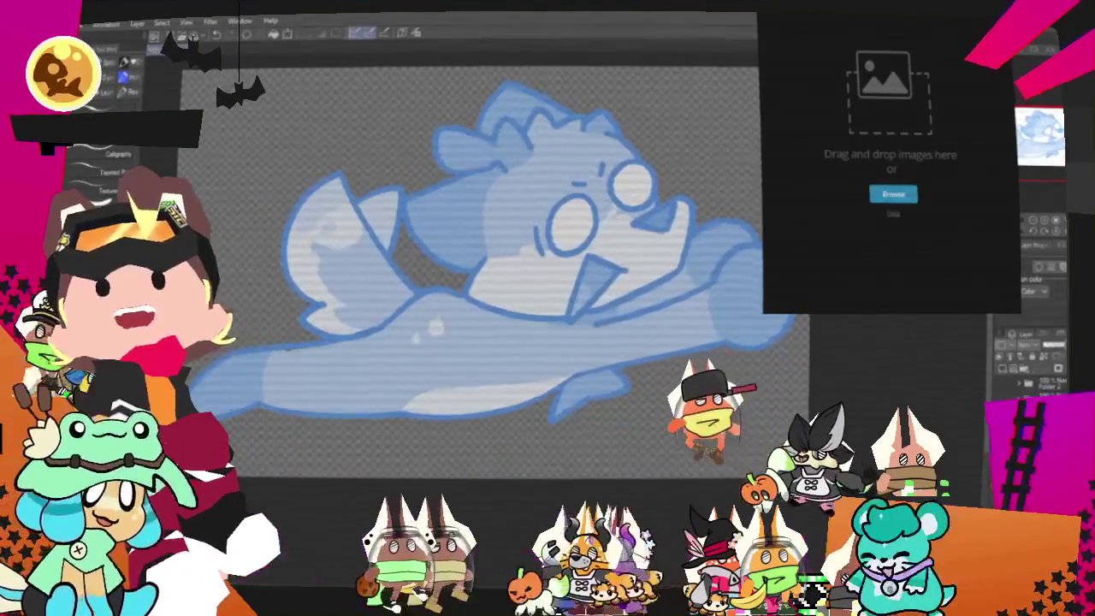
left_click_drag(965, 267, 958, 257)
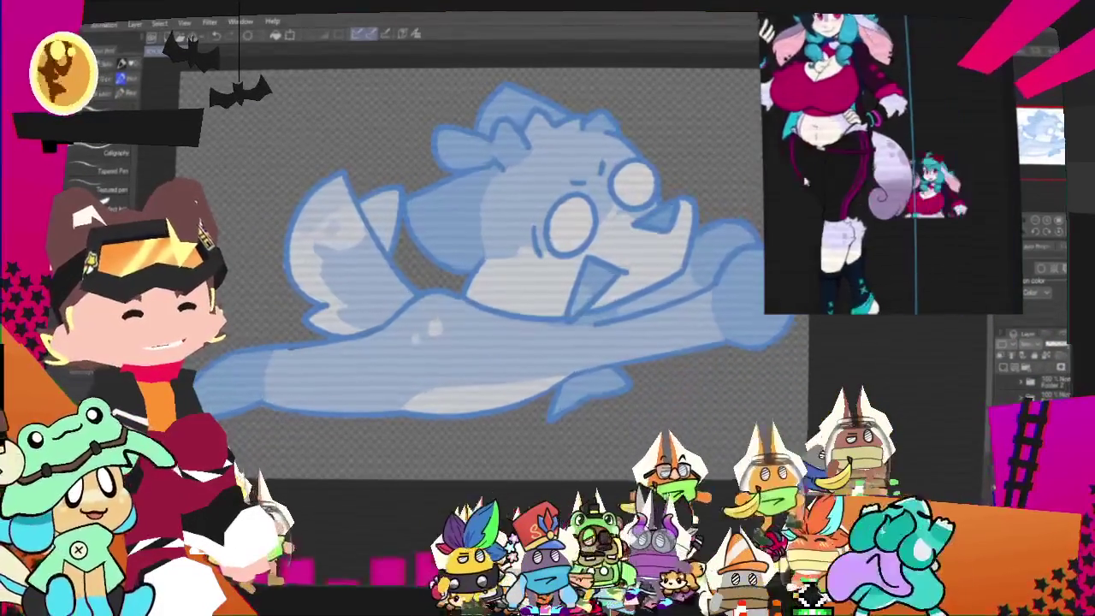
- Scale and reposition the character reference sheet on the board
left_click_drag(906, 15, 873, 73)
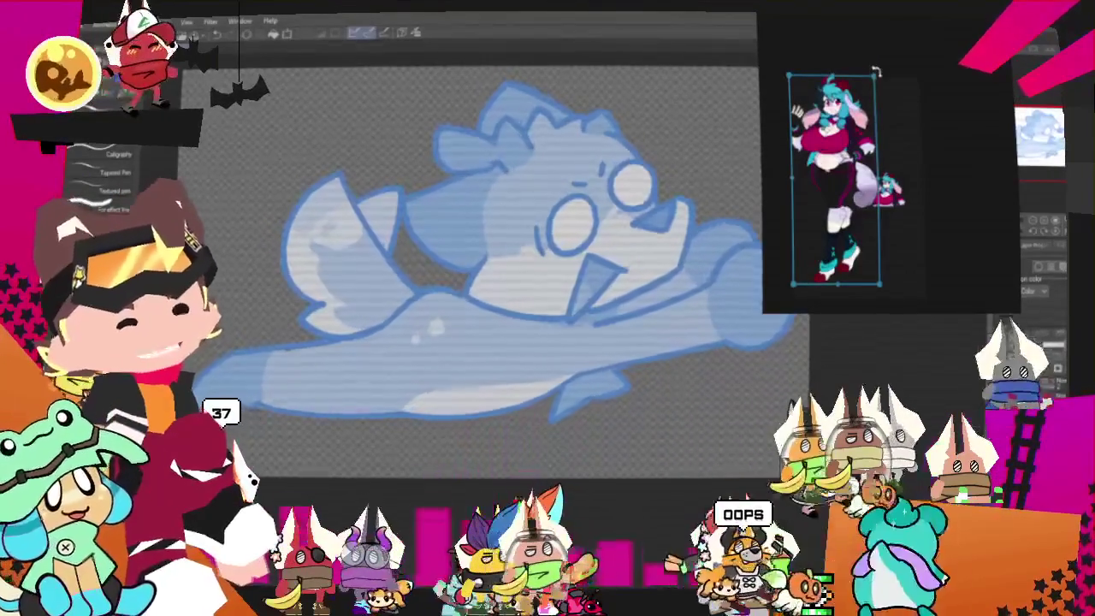
left_click_drag(872, 72, 841, 184)
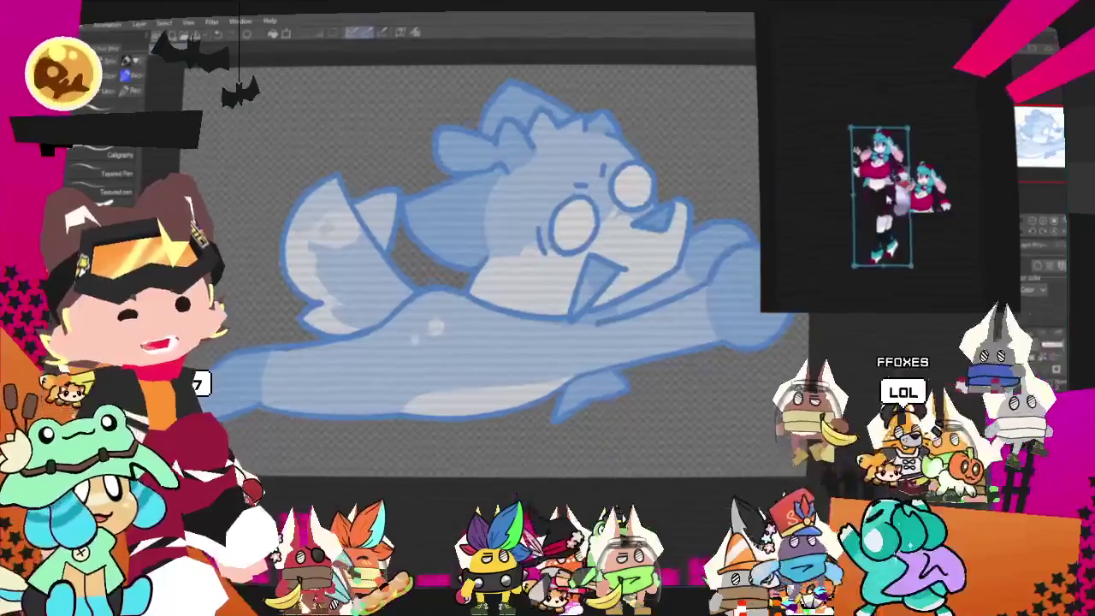
left_click_drag(841, 184, 930, 40)
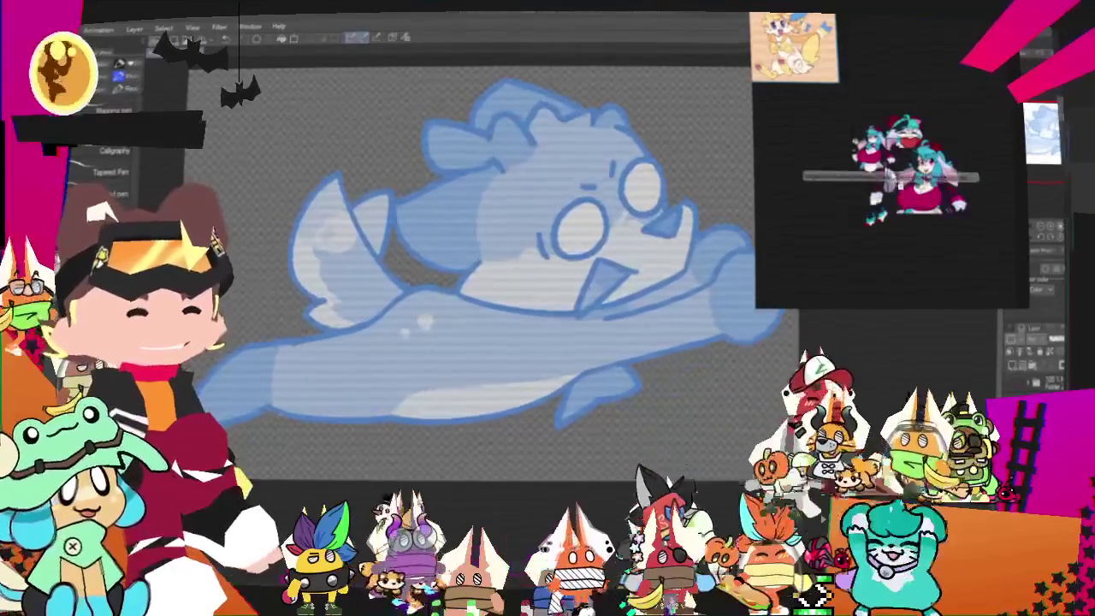
- Add a second creature reference image and resize it into place
left_click_drag(887, 52, 879, 45)
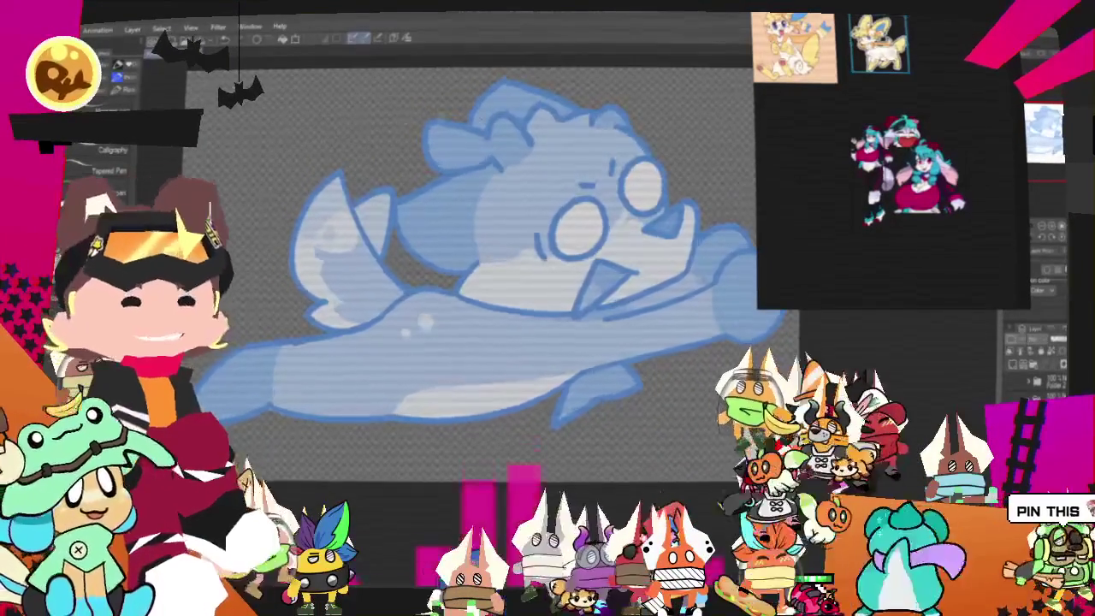
mouse_move(817, 128)
left_mouse_down()
mouse_move(838, 172)
mouse_move(801, 84)
left_mouse_up()
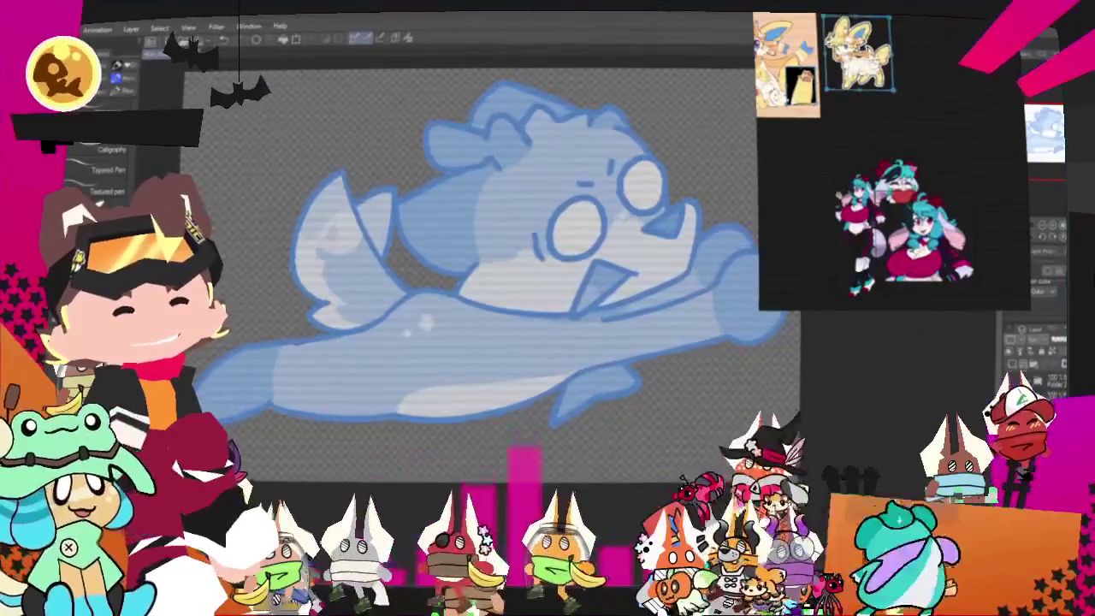
scroll(891, 193, "down", 2)
scroll(890, 193, "down", 2)
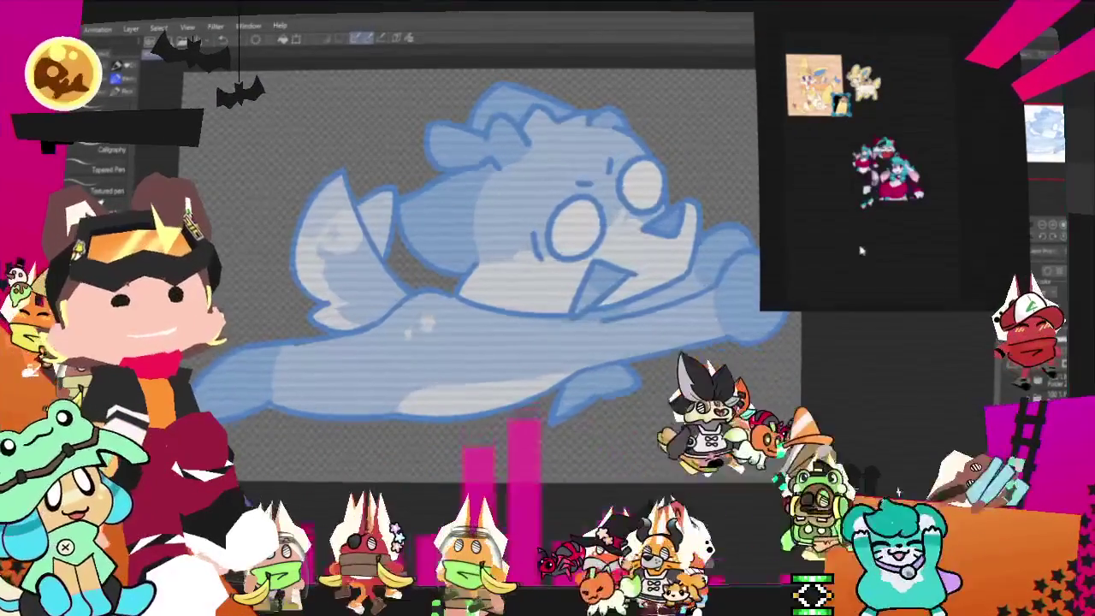
scroll(890, 193, "up", 5)
scroll(891, 193, "up", 2)
scroll(890, 193, "down", 2)
scroll(891, 193, "up", 2)
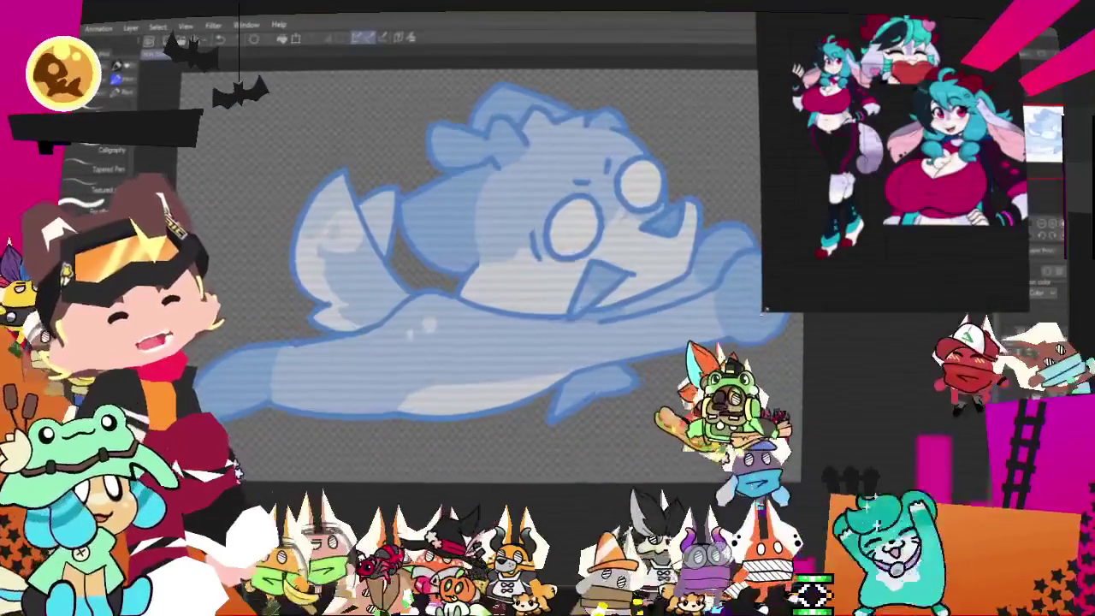
- Shrink the PureRef window around the references
left_click_drag(762, 312, 832, 258)
scroll(924, 137, "down", 2)
scroll(924, 137, "up", 2)
scroll(924, 137, "down", 2)
scroll(924, 137, "up", 1)
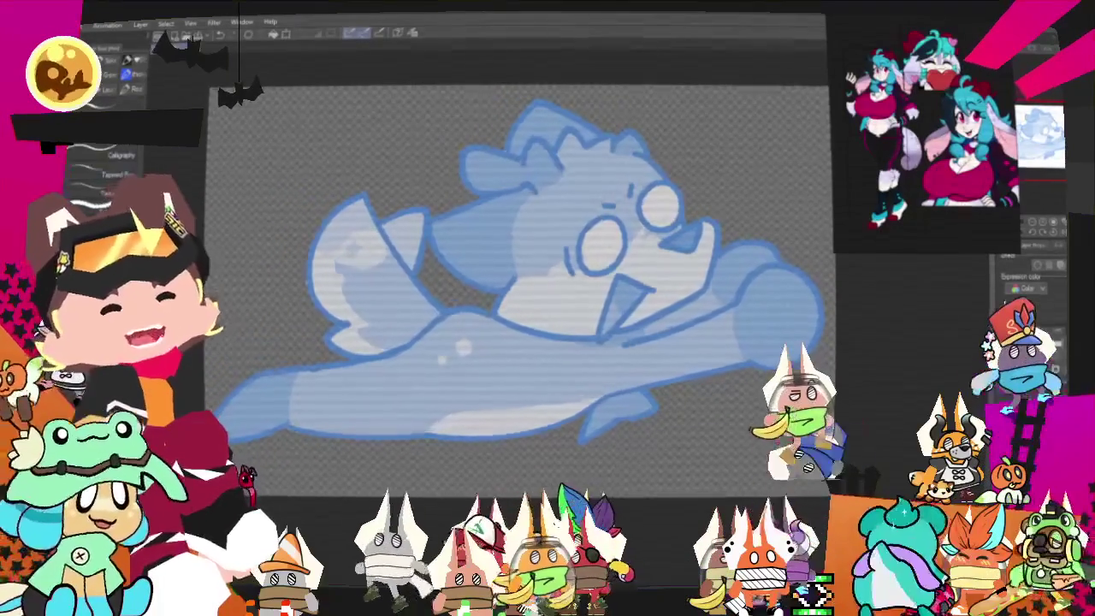
- Switch to the Pencil and draw a first curved stroke atop the creature's head
key("p")
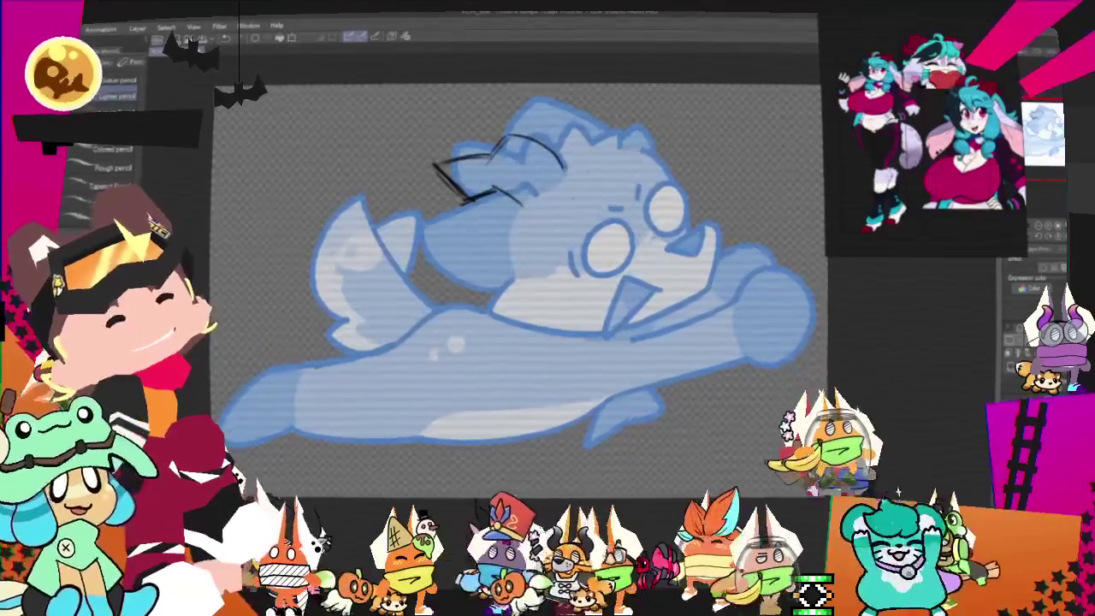
left_click_drag(585, 98, 628, 134)
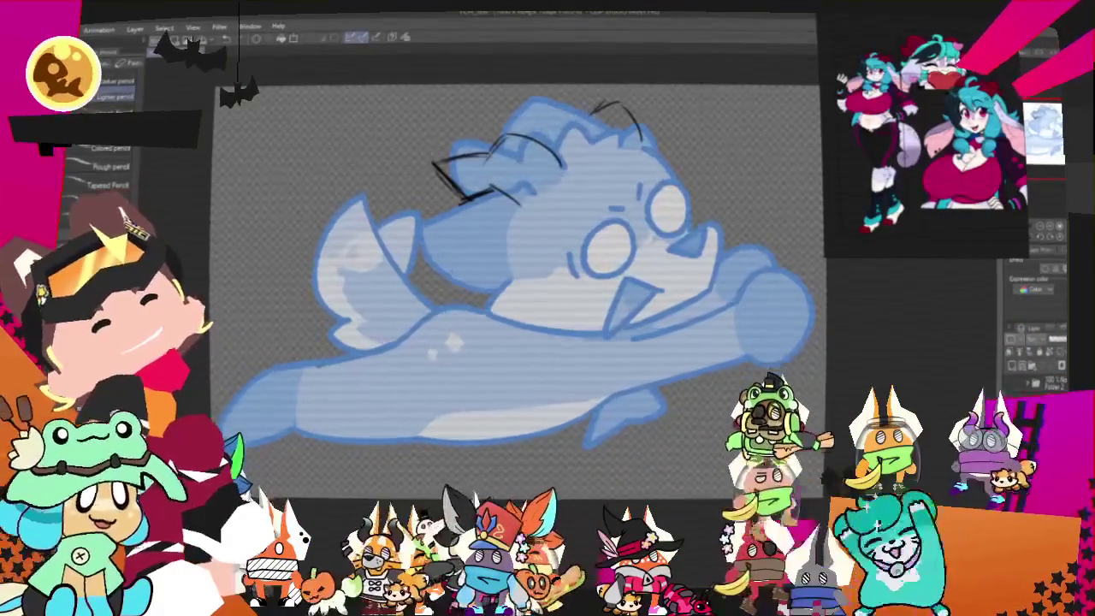
- Sketch loose strokes for the head's top, sides and lower face over the blue figure
left_click_drag(558, 118, 599, 103)
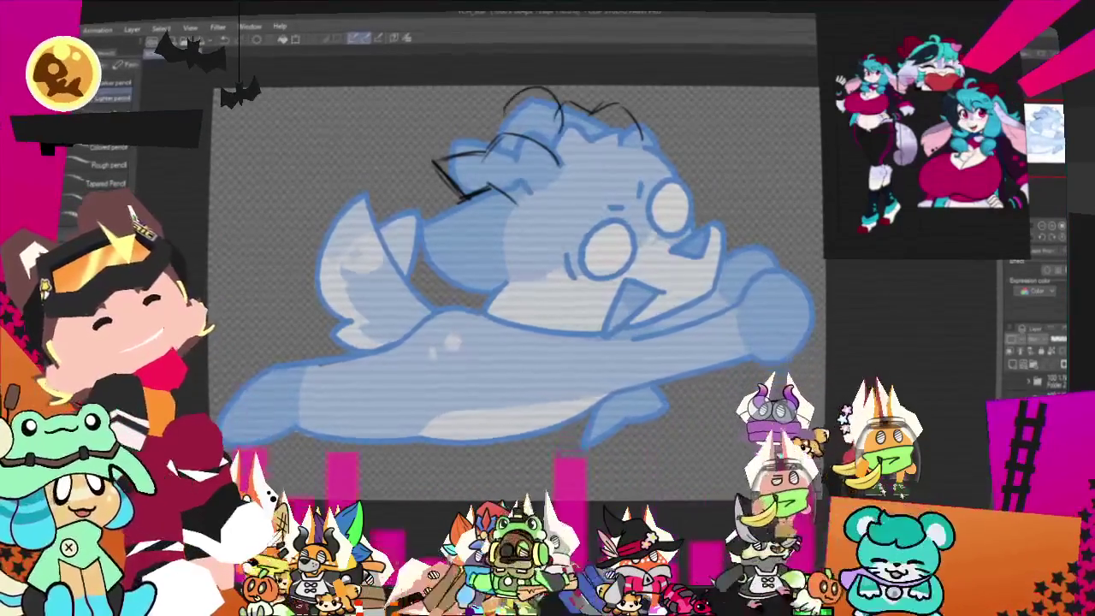
left_click_drag(496, 120, 523, 96)
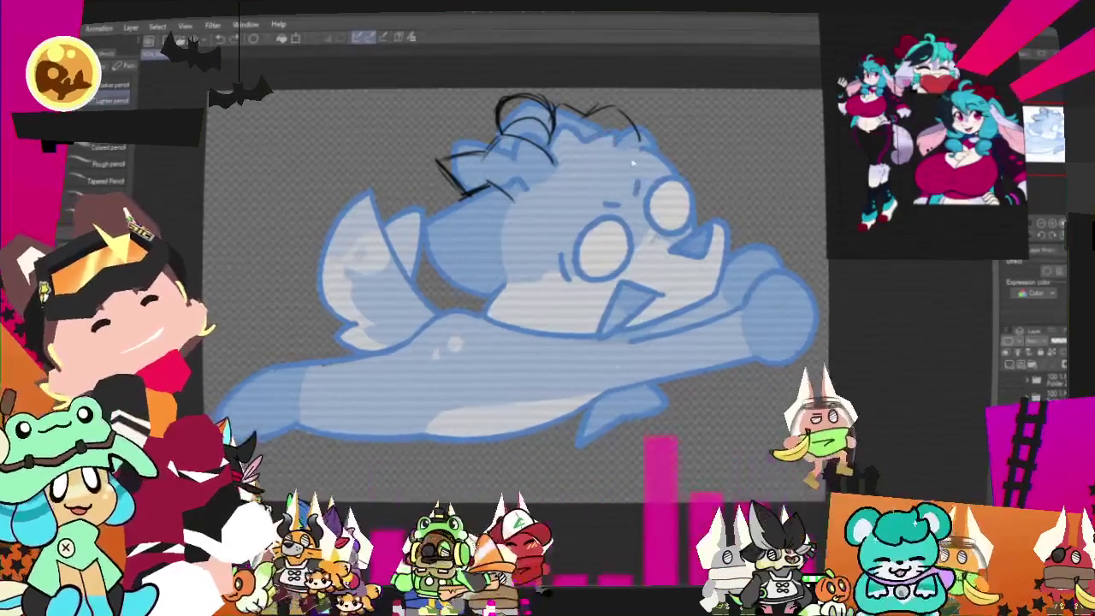
left_click_drag(637, 130, 618, 201)
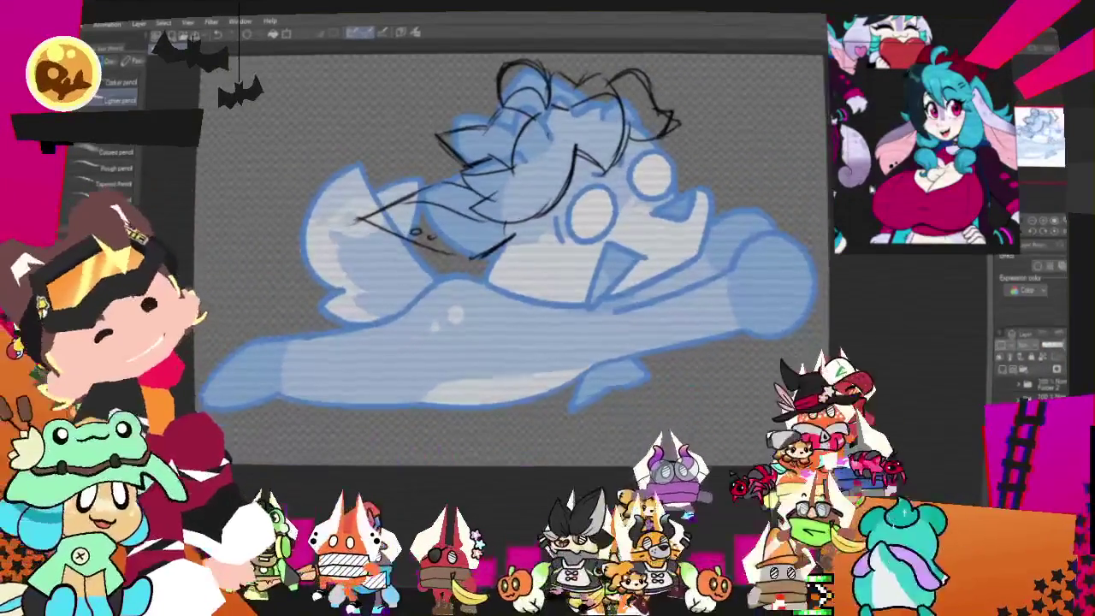
left_click_drag(535, 227, 519, 286)
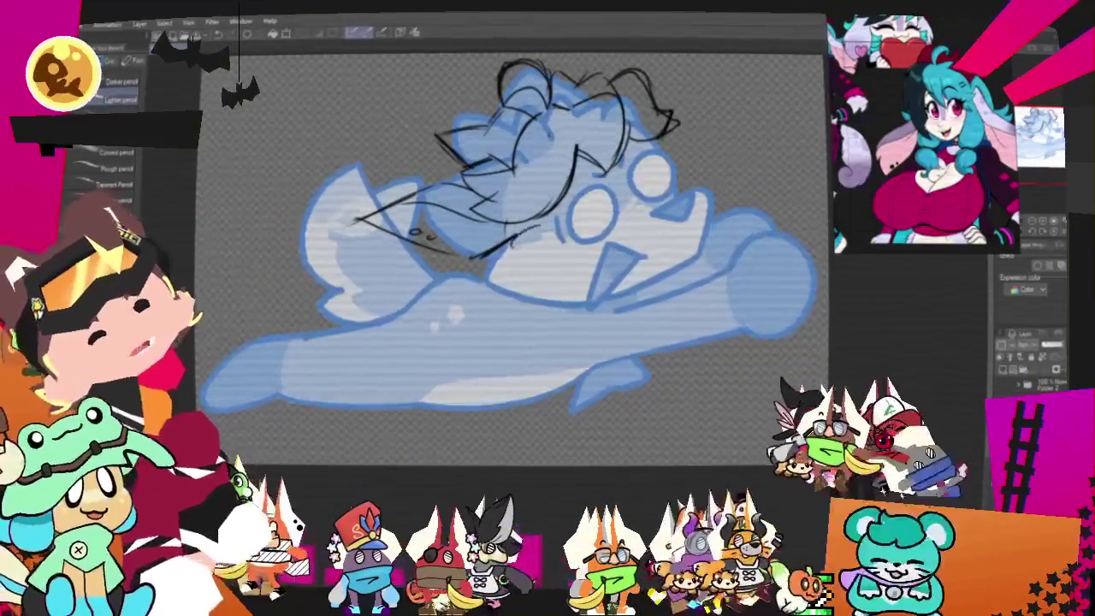
left_click_drag(685, 183, 714, 219)
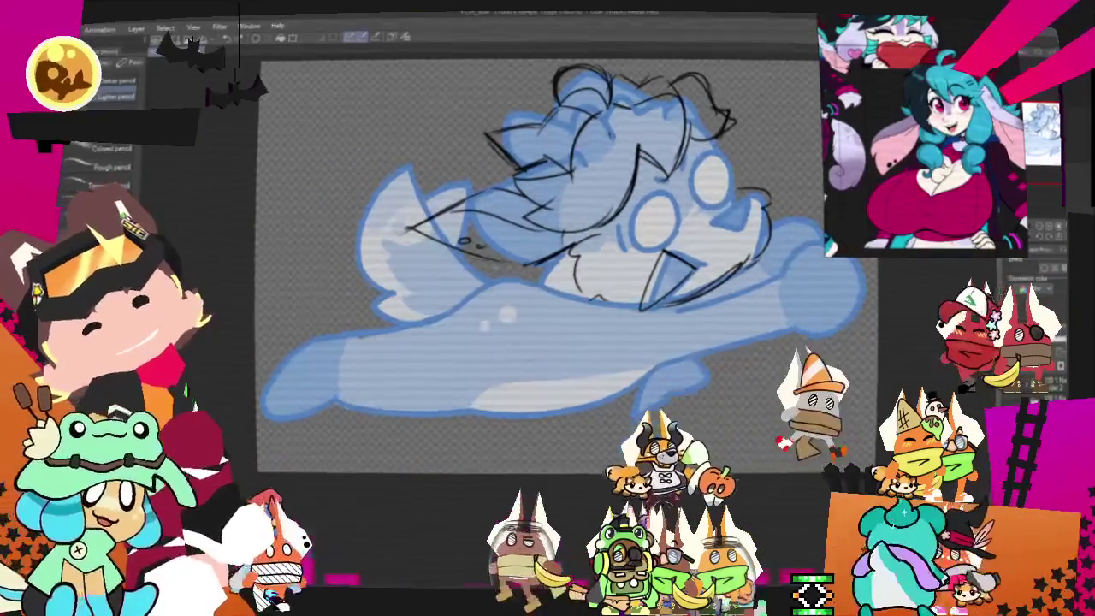
left_click_drag(412, 272, 493, 255)
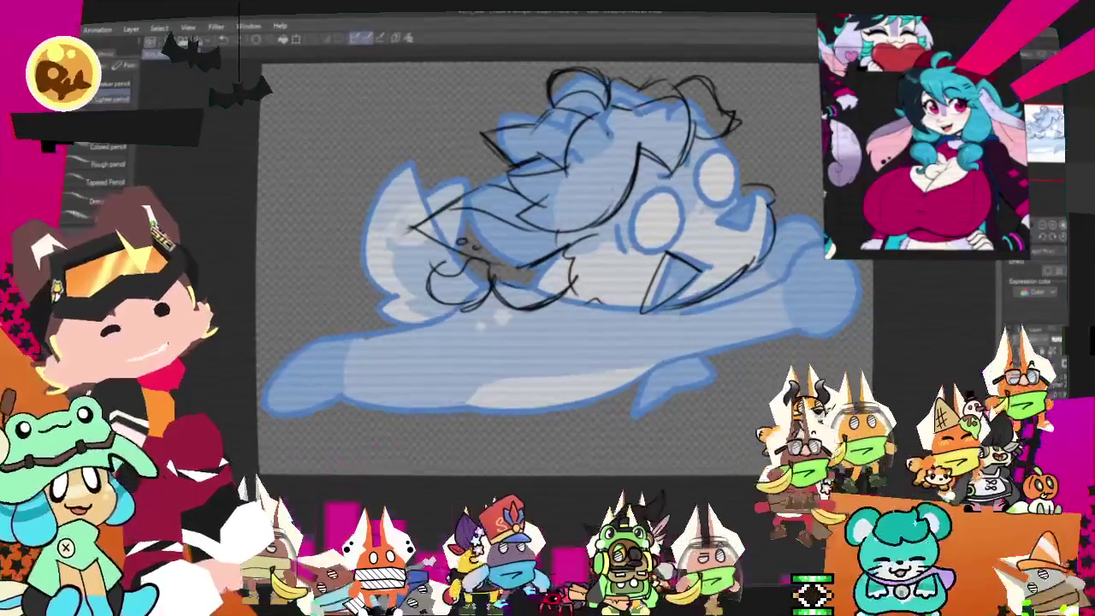
left_click_drag(565, 265, 443, 385)
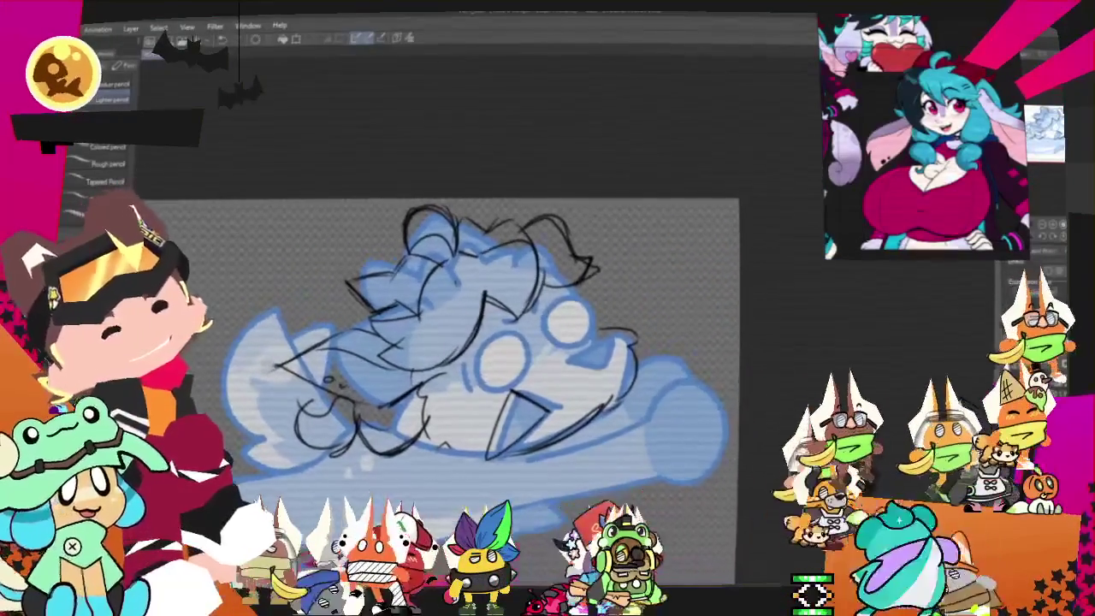
- Select and transform the face area of the sketch, confirming with OK
scroll(445, 381, "up", 1)
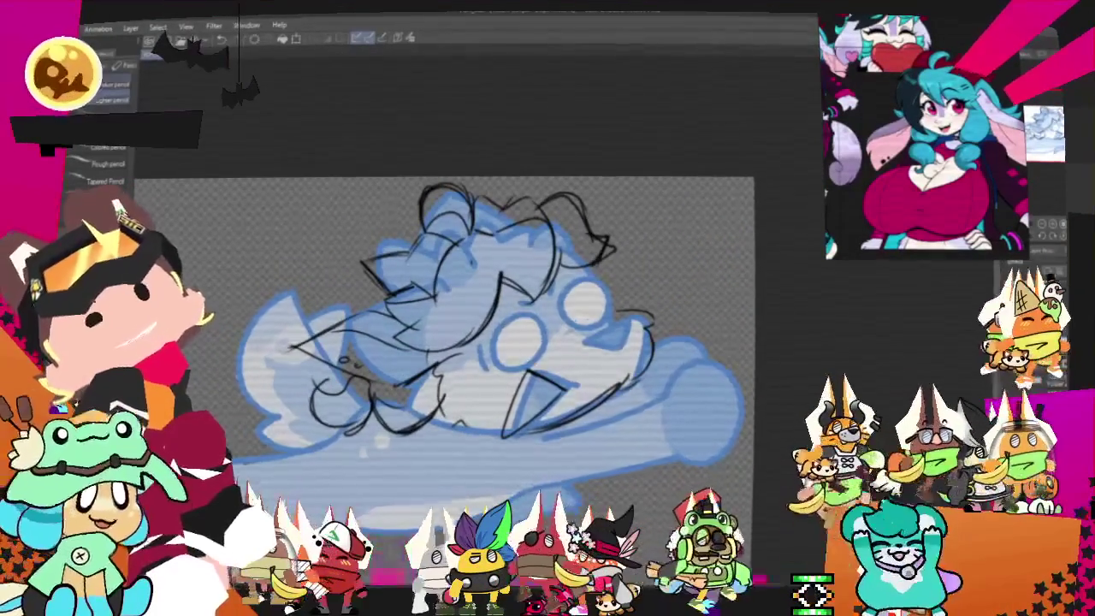
key("m")
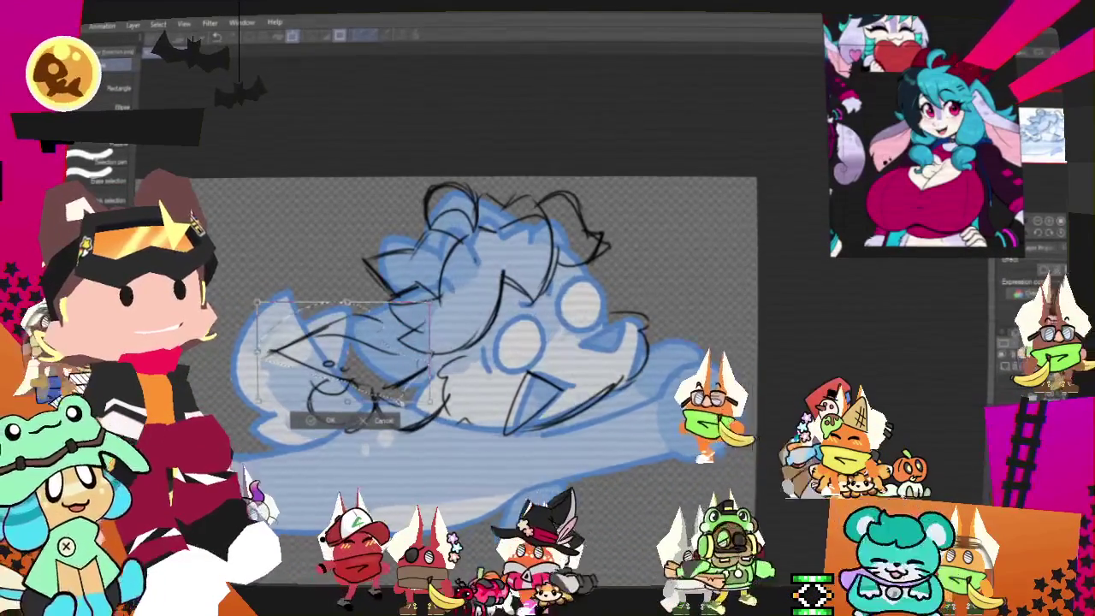
left_click(330, 421)
key("p")
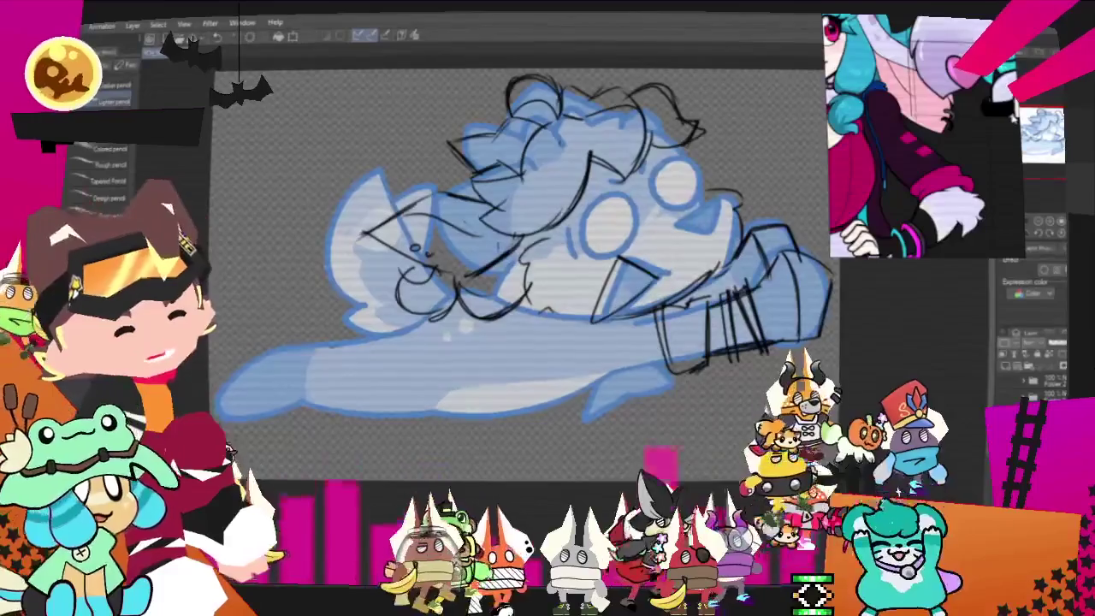
- Sketch the arm's end line and lower belly curve, undoing one wrong stroke
scroll(958, 124, "down", 3)
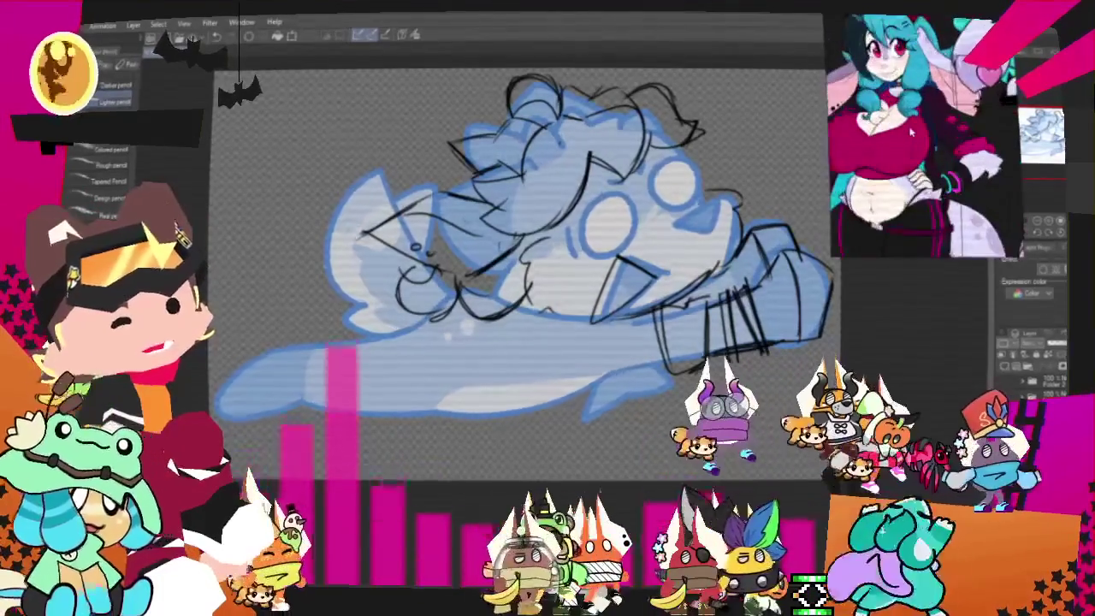
scroll(911, 131, "up", 3)
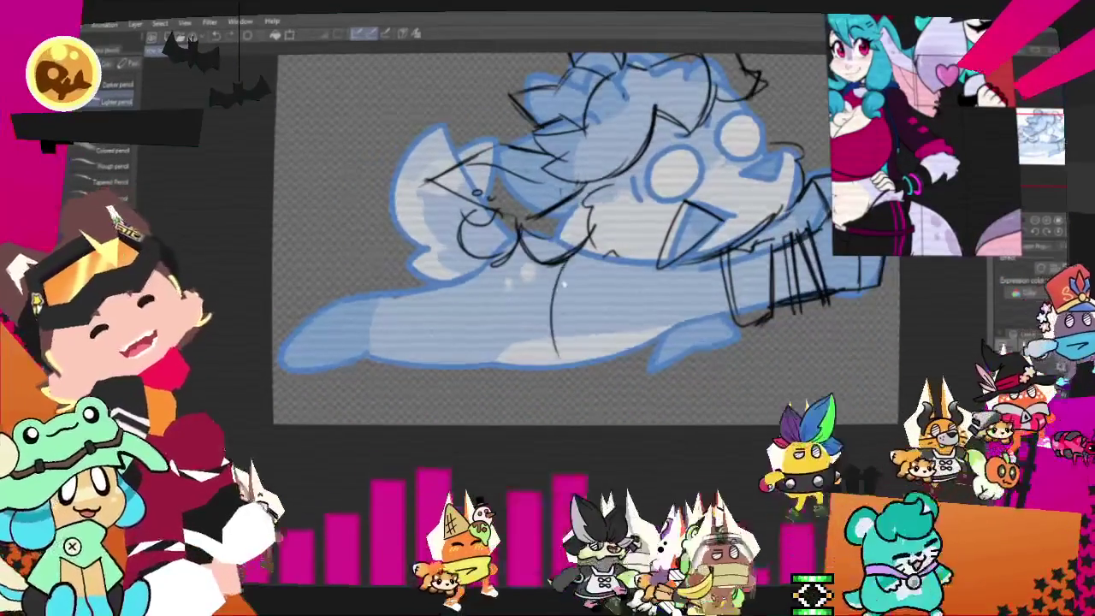
left_click_drag(685, 323, 569, 362)
key("ctrl+z")
mouse_move(667, 319)
left_mouse_down()
mouse_move(741, 315)
mouse_move(565, 358)
left_mouse_up()
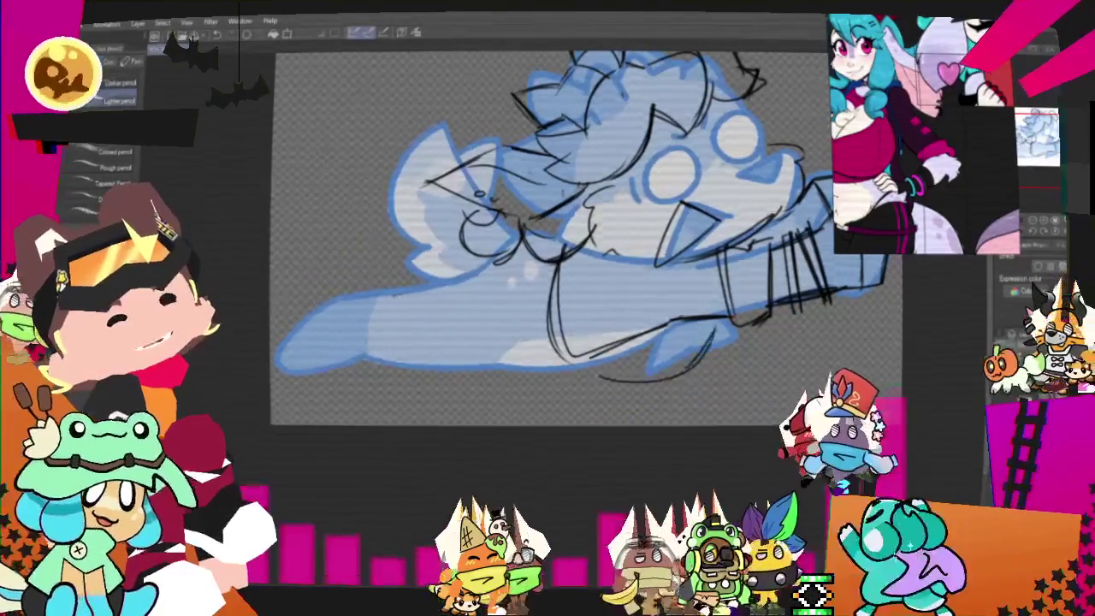
left_click_drag(592, 363, 703, 369)
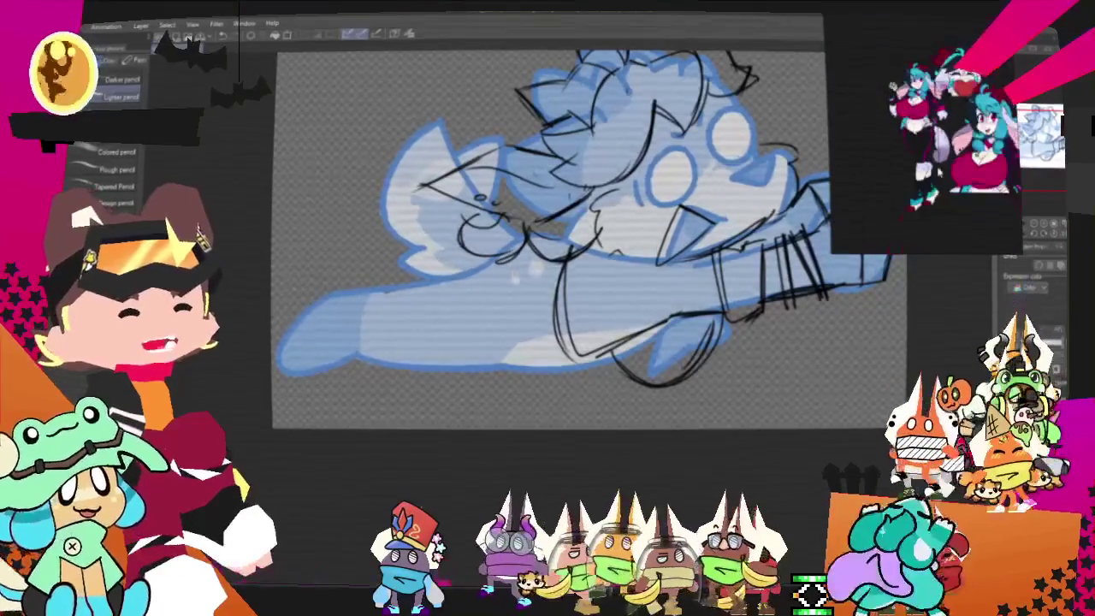
- Add looping hair curls and the curved left edge of the head
scroll(547, 256, "up", 3)
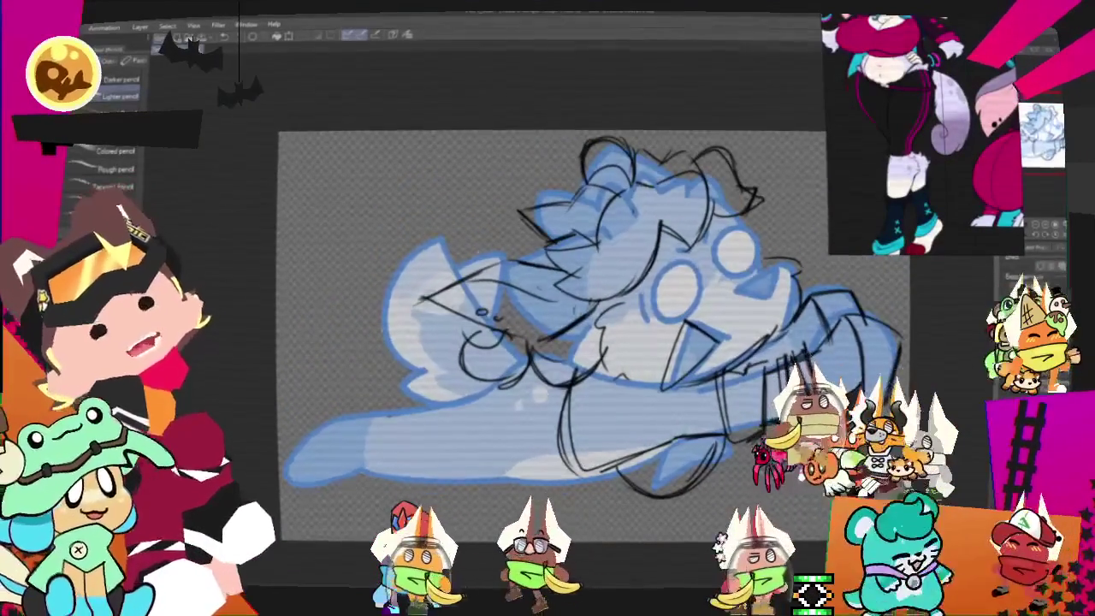
left_click_drag(389, 228, 422, 224)
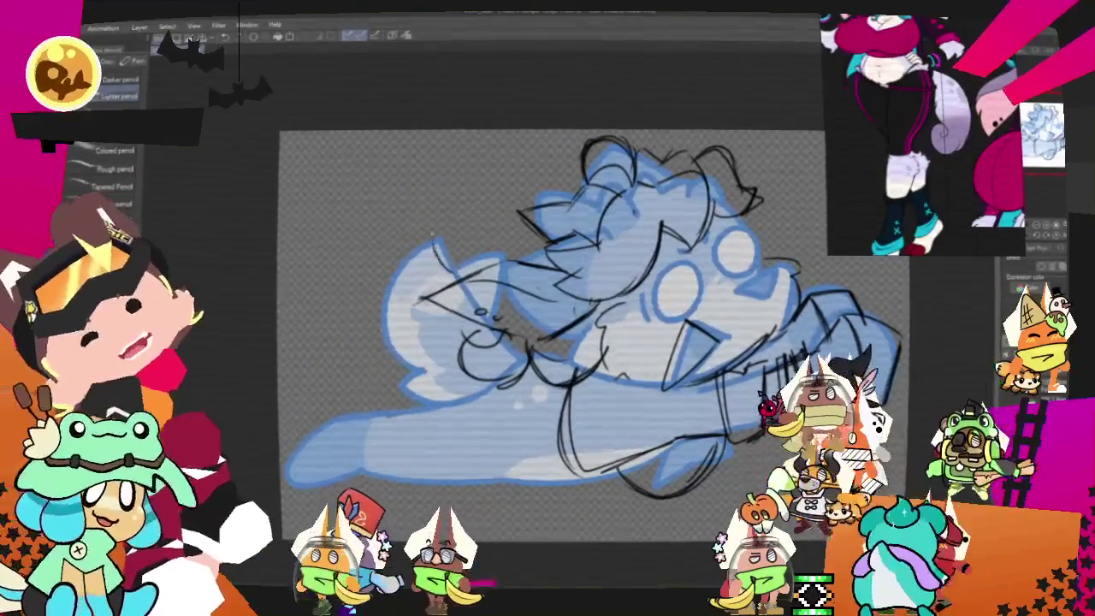
left_click_drag(407, 225, 413, 260)
left_click_drag(402, 224, 392, 315)
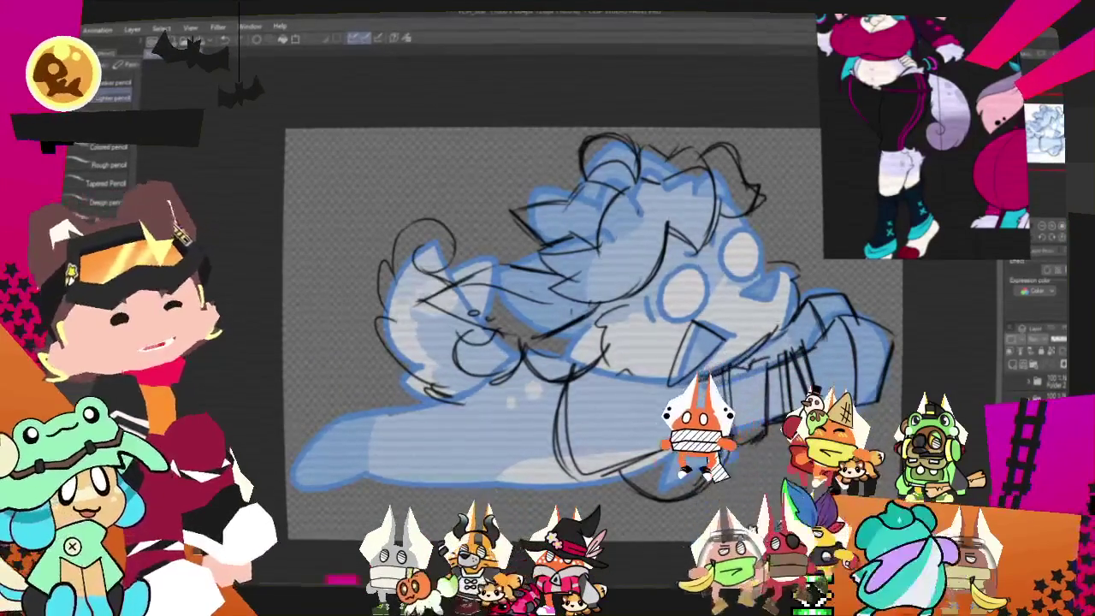
- Select the left curls with an ellipse selection, rotate, reshape and move them, then apply
key("m")
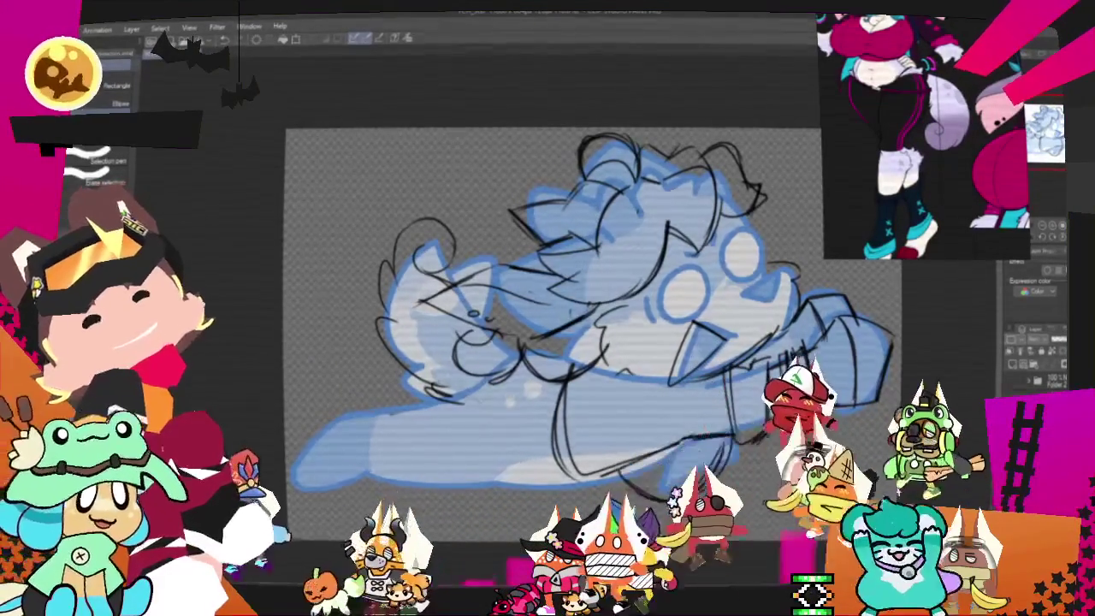
left_click_drag(344, 181, 481, 416)
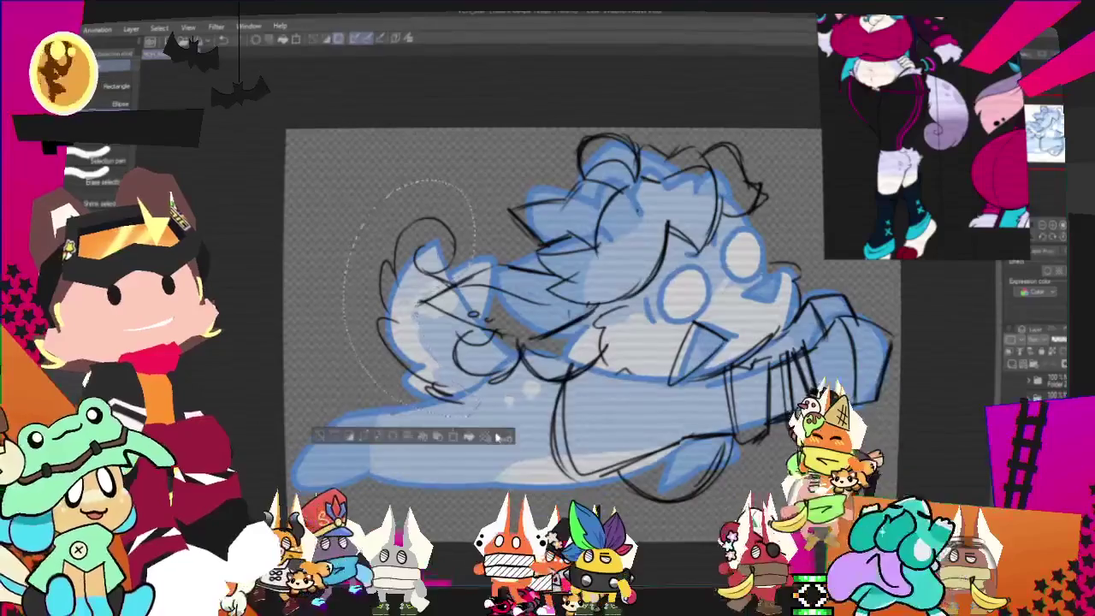
left_click_drag(344, 300, 267, 282)
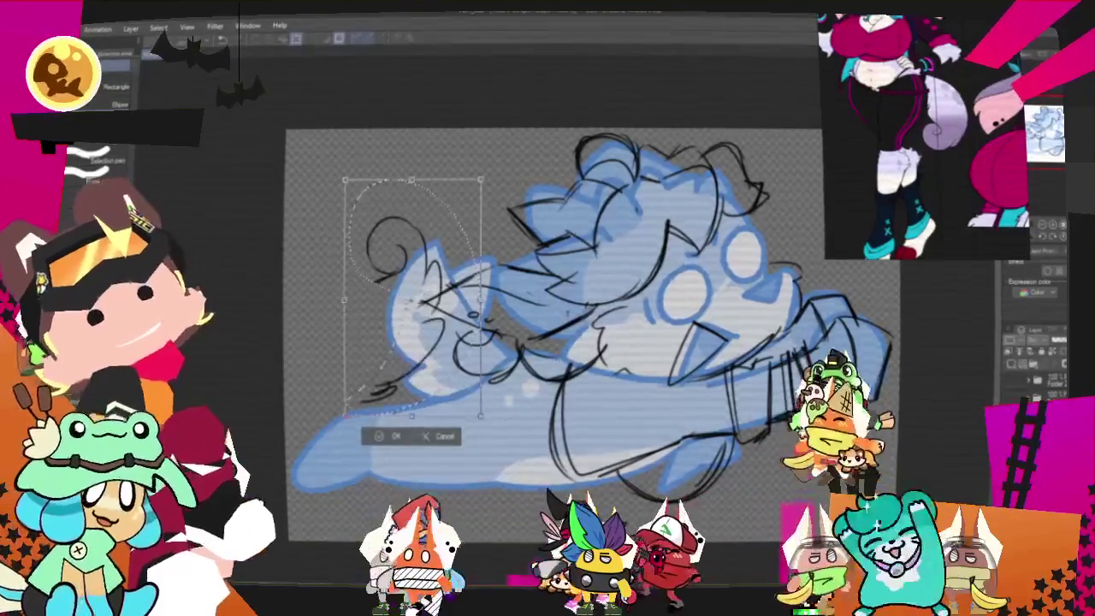
left_click_drag(381, 273, 414, 284)
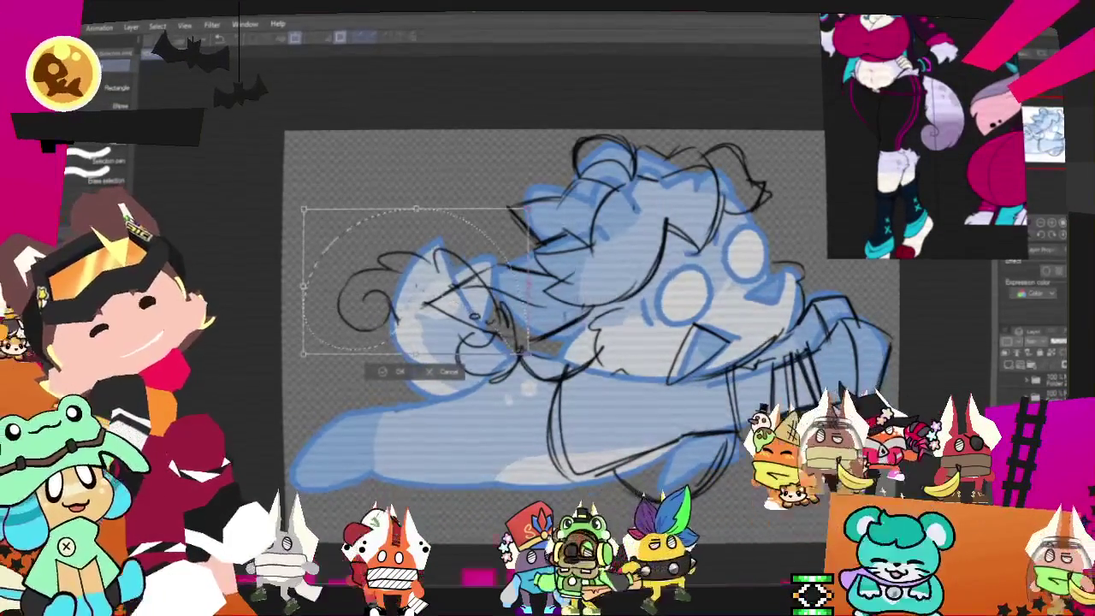
key("Return")
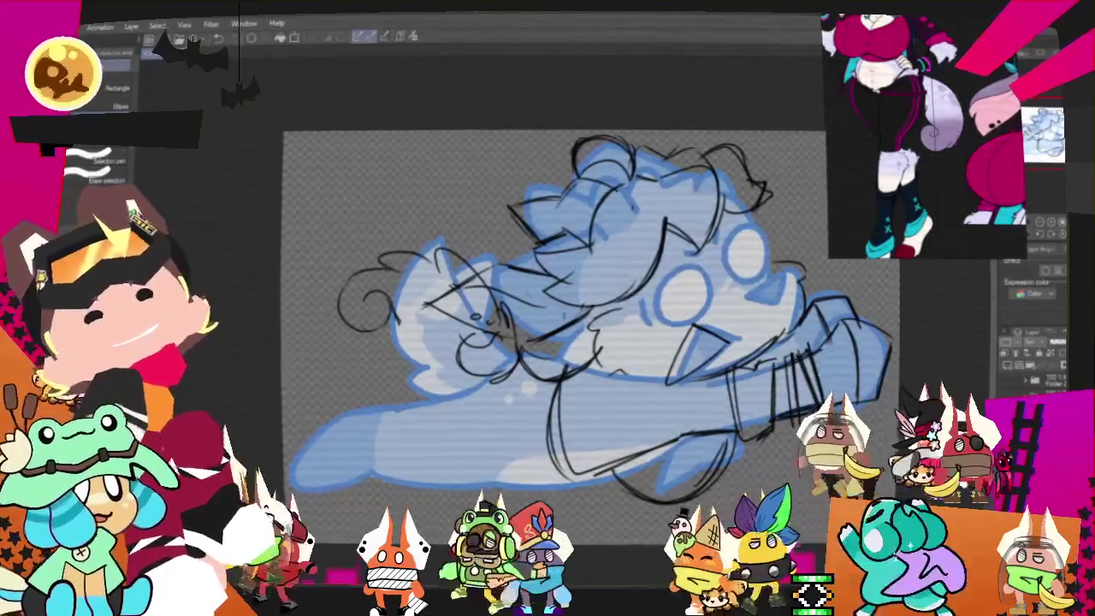
- Pick the pencil sub-tool, pan the canvas right, and reset its rotation upright
key("p")
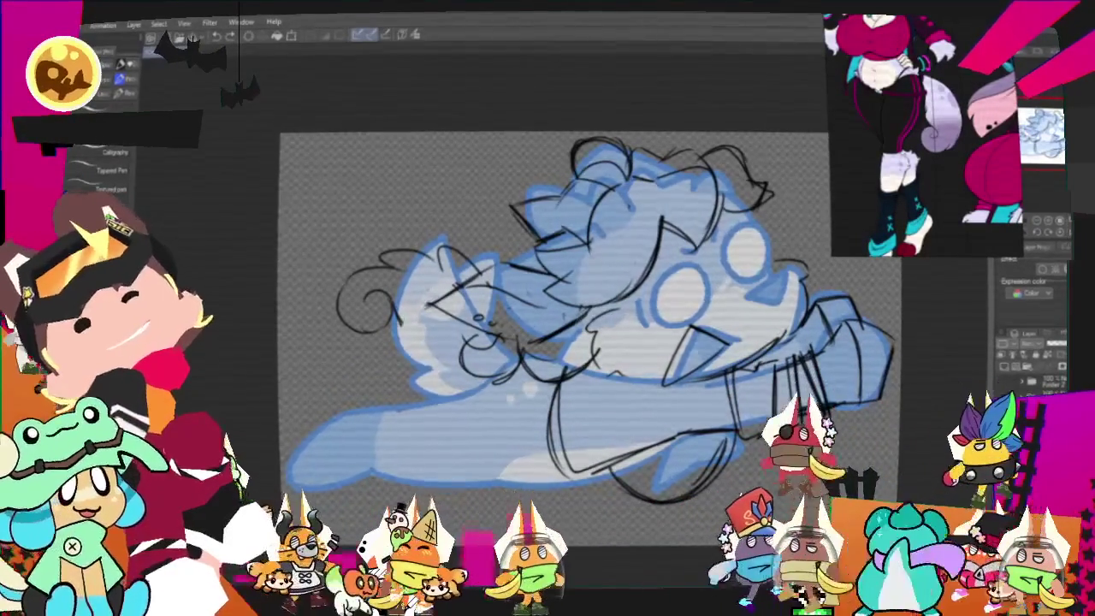
key("p")
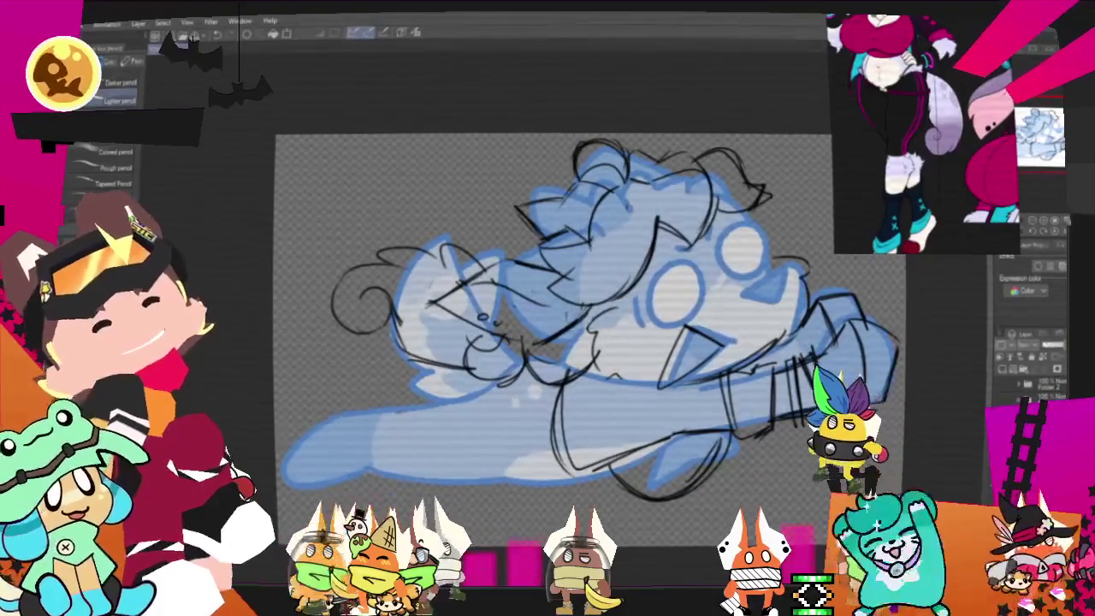
left_click_drag(553, 325, 667, 313)
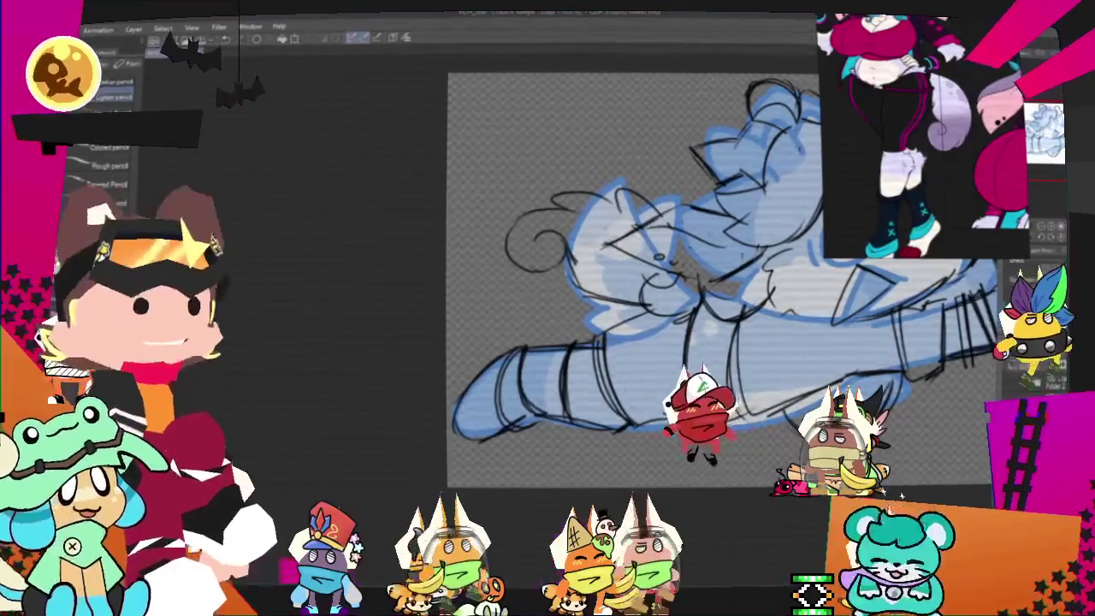
key("ctrl+0")
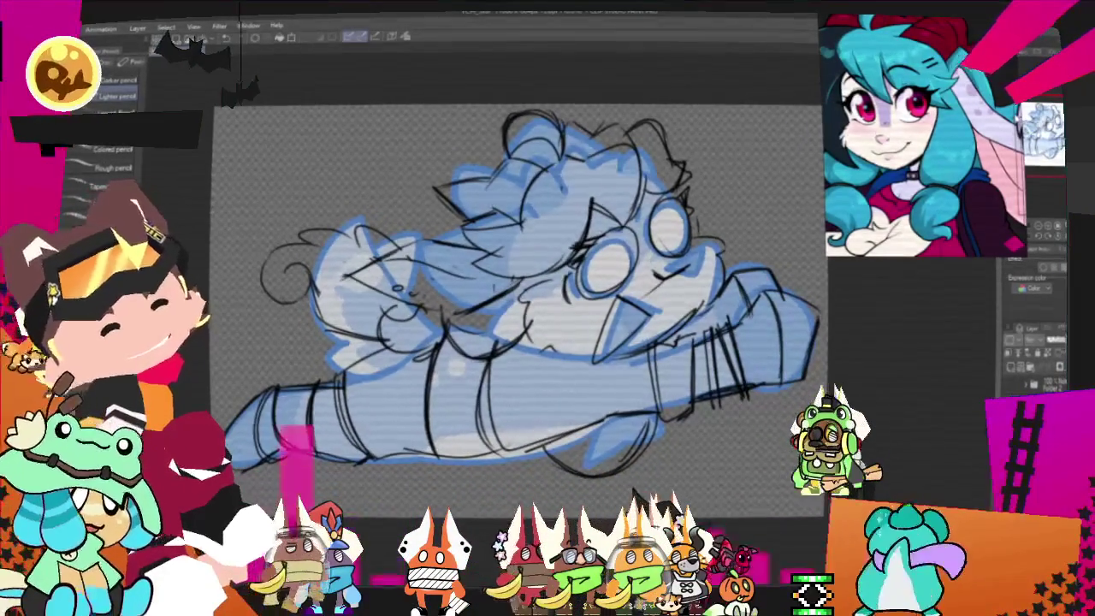
- Hide the blue base layer, leaving only the rough black sketch visible
key("ctrl+z")
- Keep the blue base hidden and tint the rough sketch lines blue with Layer color
key("ctrl+y")
key("ctrl+z")
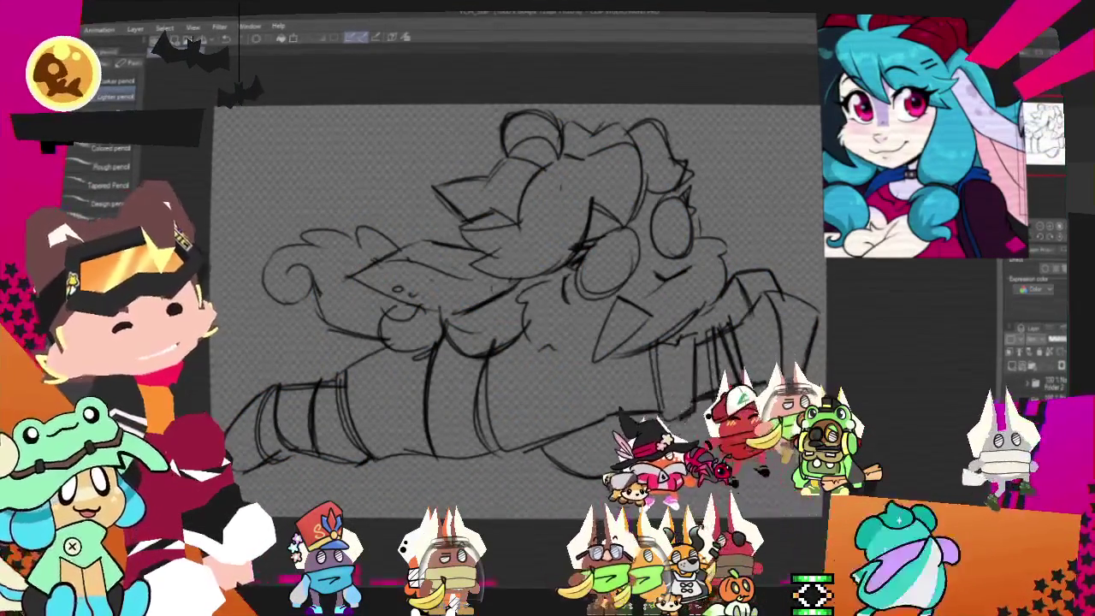
left_click(1039, 269)
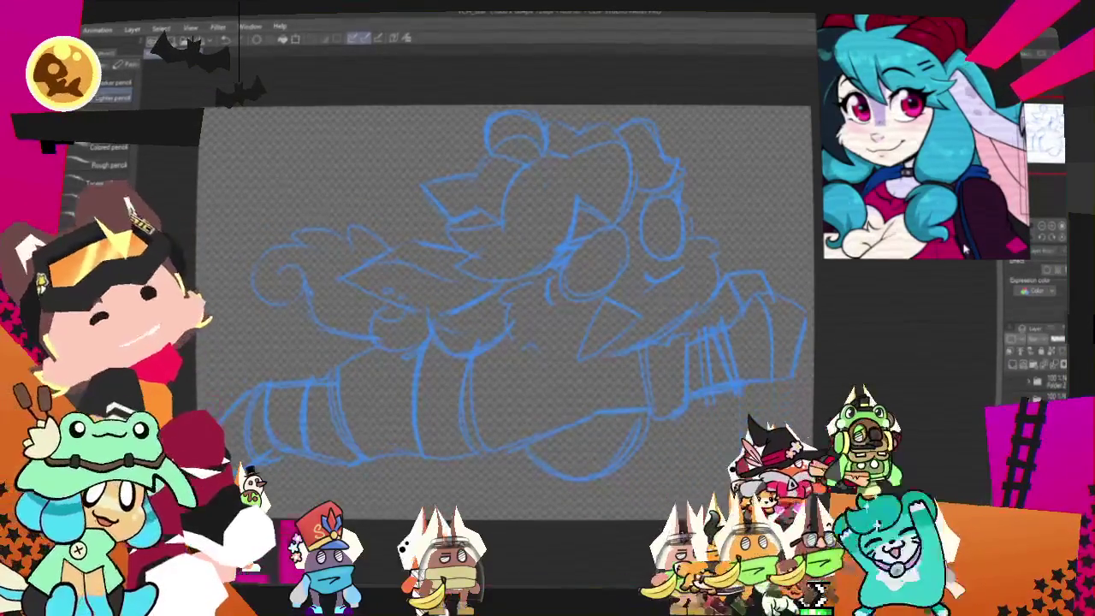
key("p")
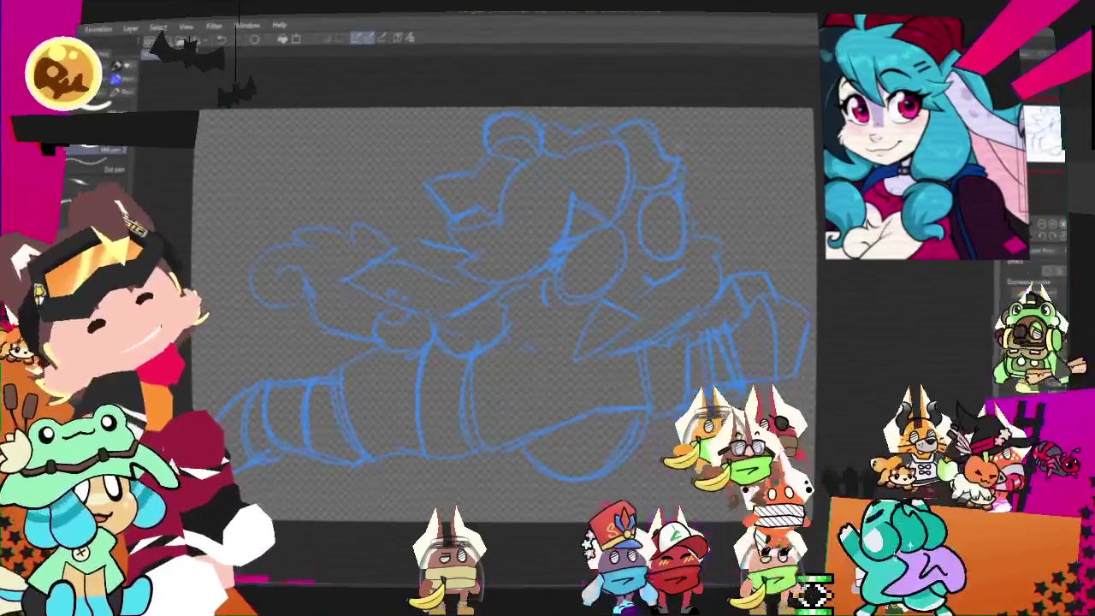
- Ink the black arcs and hair curls over the head, redoing stray strokes
left_click_drag(637, 153, 596, 247)
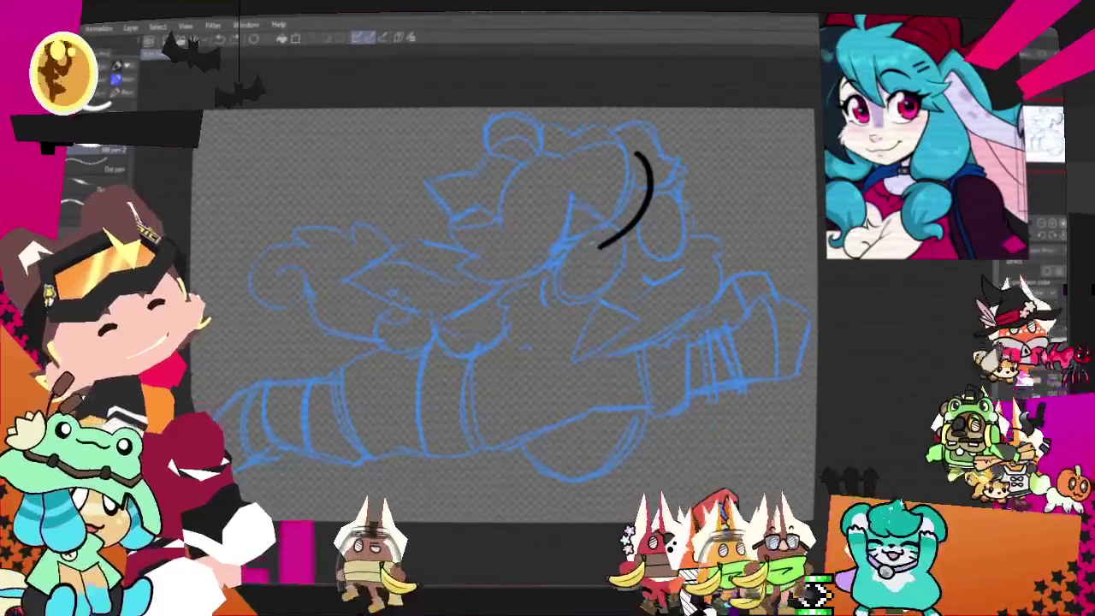
left_click_drag(570, 195, 592, 248)
key("ctrl+z")
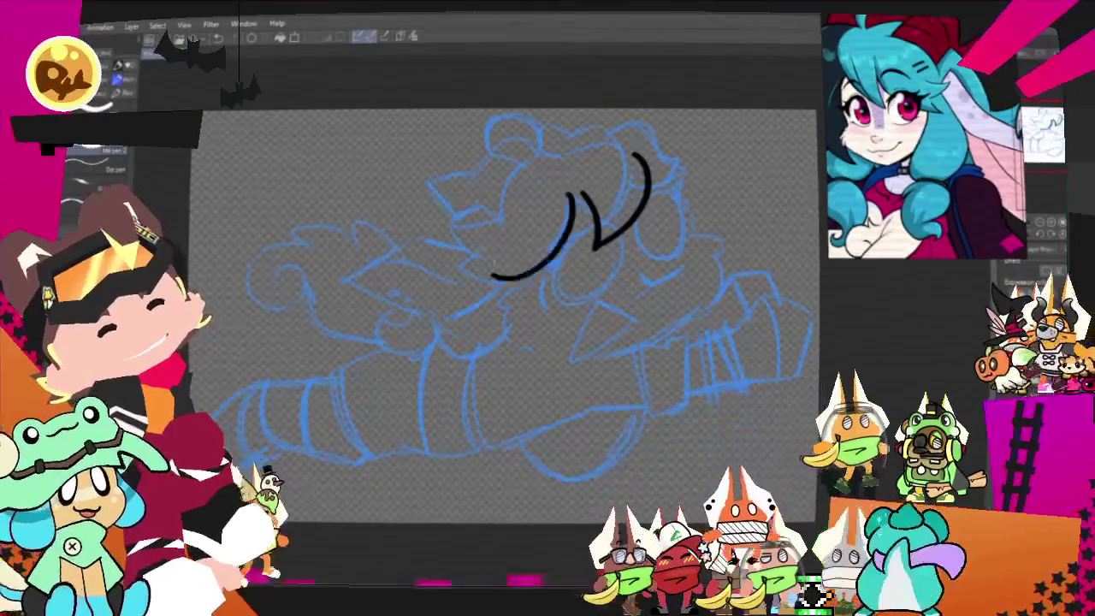
key("ctrl+z")
left_click_drag(591, 218, 462, 261)
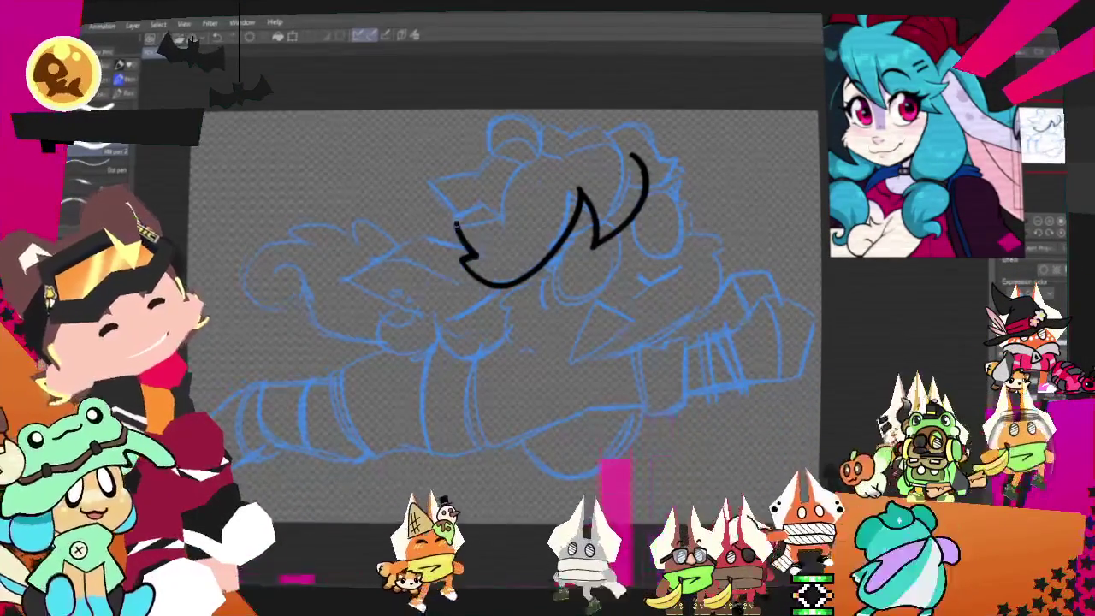
mouse_move(456, 221)
left_mouse_down()
mouse_move(509, 224)
mouse_move(537, 159)
left_mouse_up()
key("ctrl+z")
left_click_drag(497, 218, 554, 162)
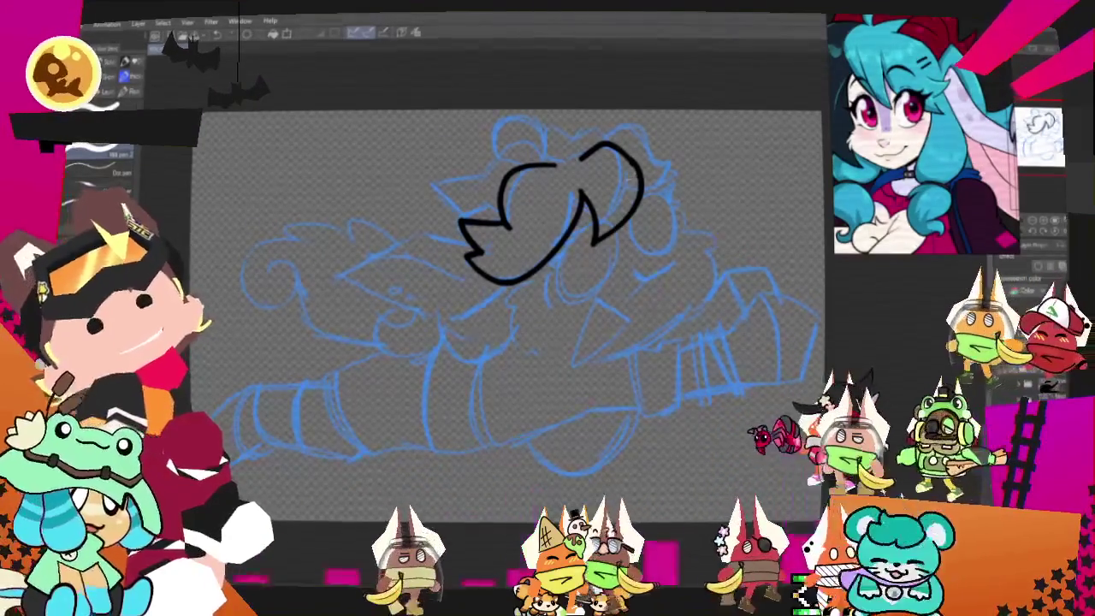
left_click_drag(509, 315, 468, 355)
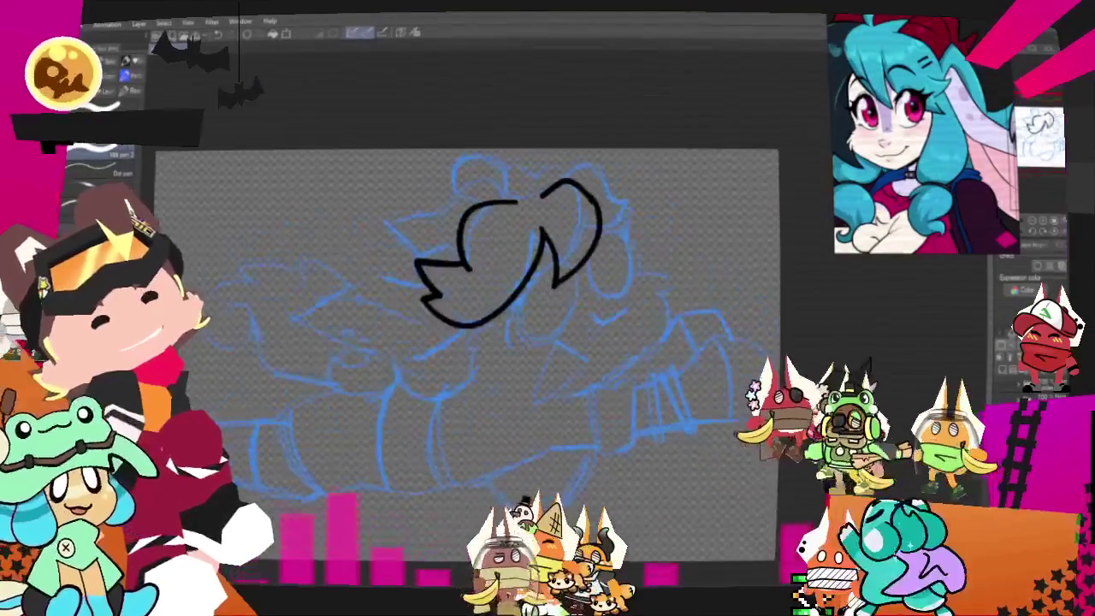
left_click_drag(571, 181, 619, 205)
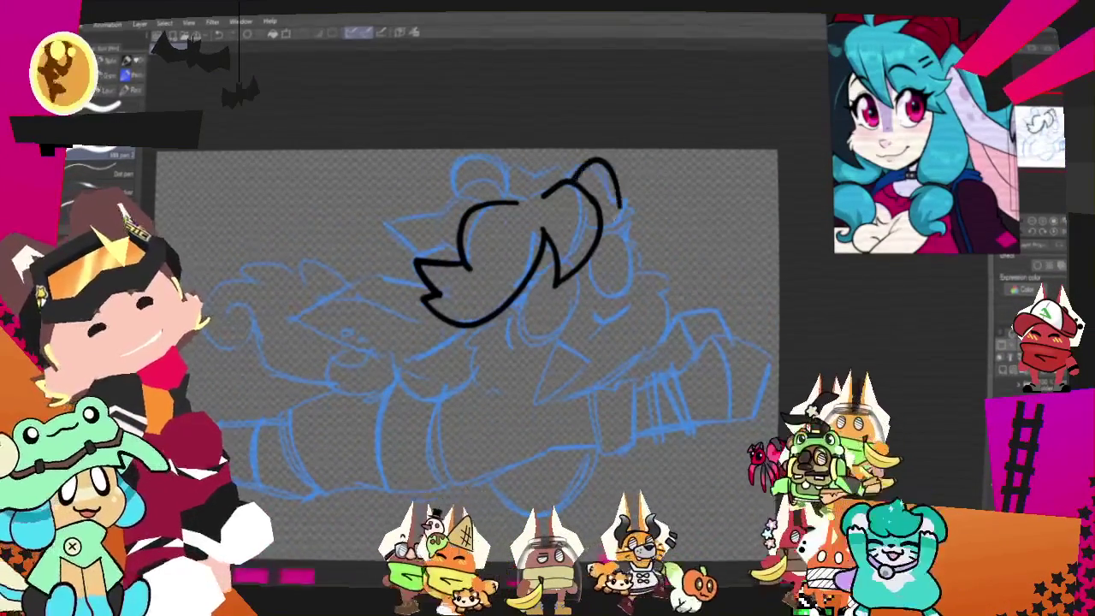
left_click_drag(591, 167, 637, 224)
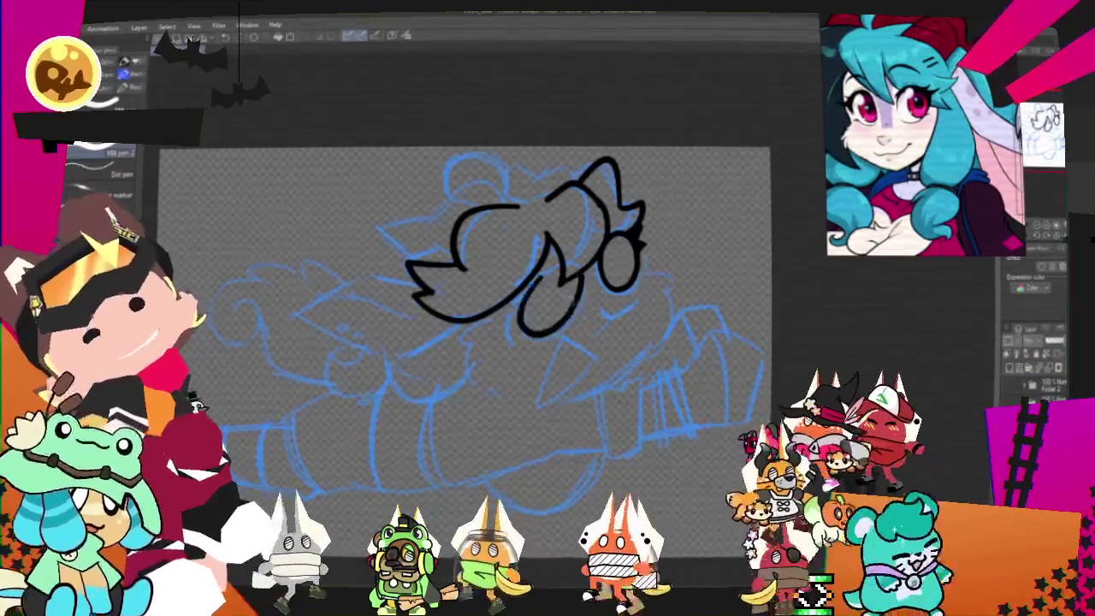
- Ink the eye oval of the glasses and short cheek-fluff strokes on either side
left_click_drag(552, 257, 524, 272)
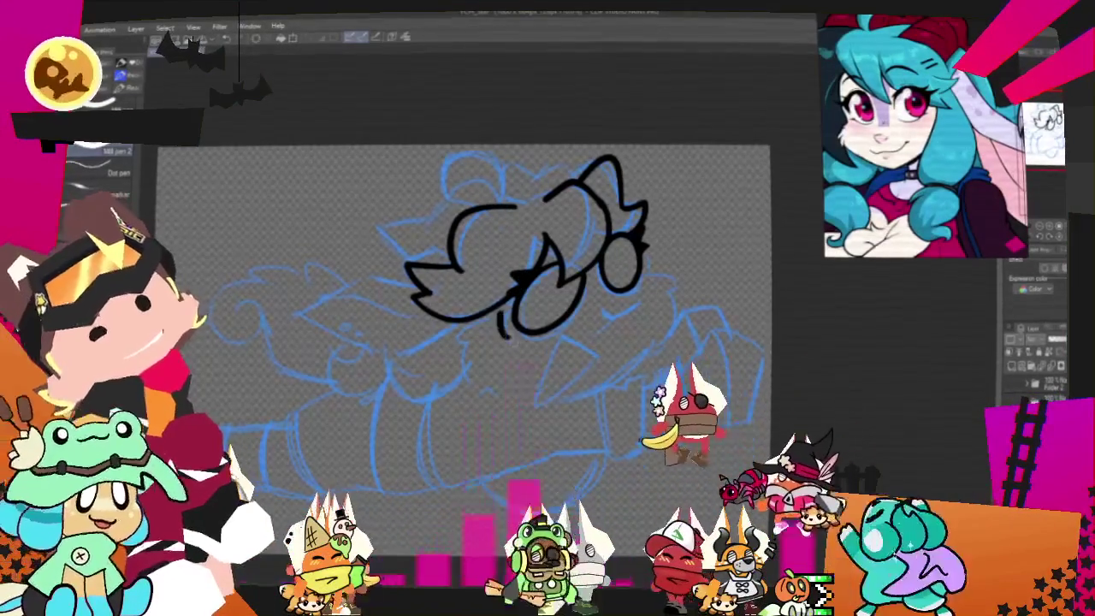
left_click_drag(506, 313, 503, 334)
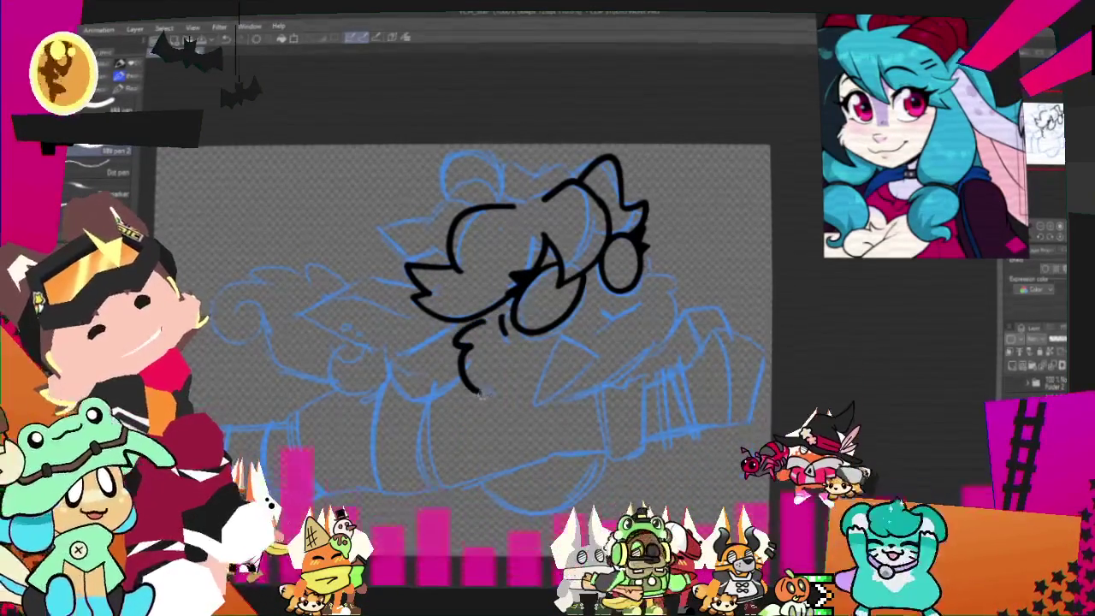
left_click_drag(557, 338, 582, 344)
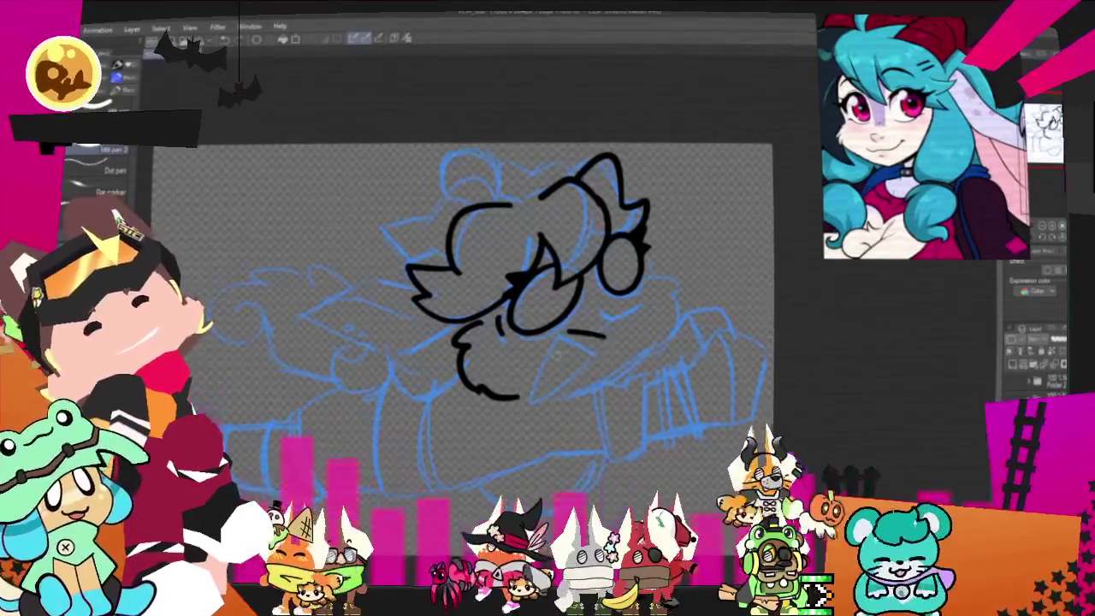
- Ink the V-shaped beak lines and a lash, redoing the lower-left beak stroke
key("ctrl+z")
left_click_drag(585, 358, 542, 387)
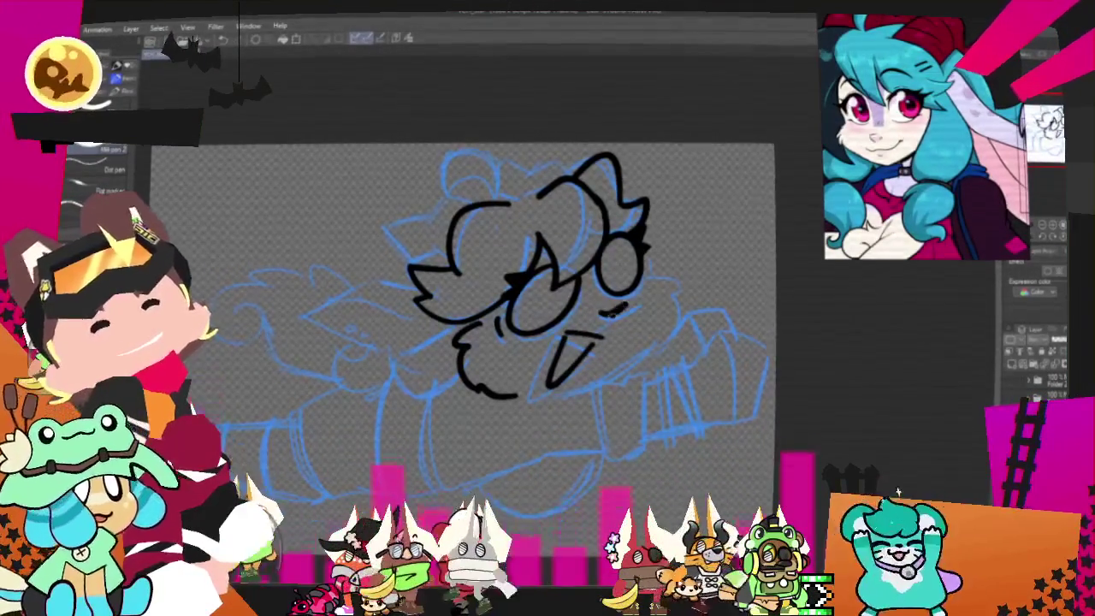
mouse_move(648, 274)
left_mouse_down()
mouse_move(664, 286)
mouse_move(547, 389)
left_mouse_up()
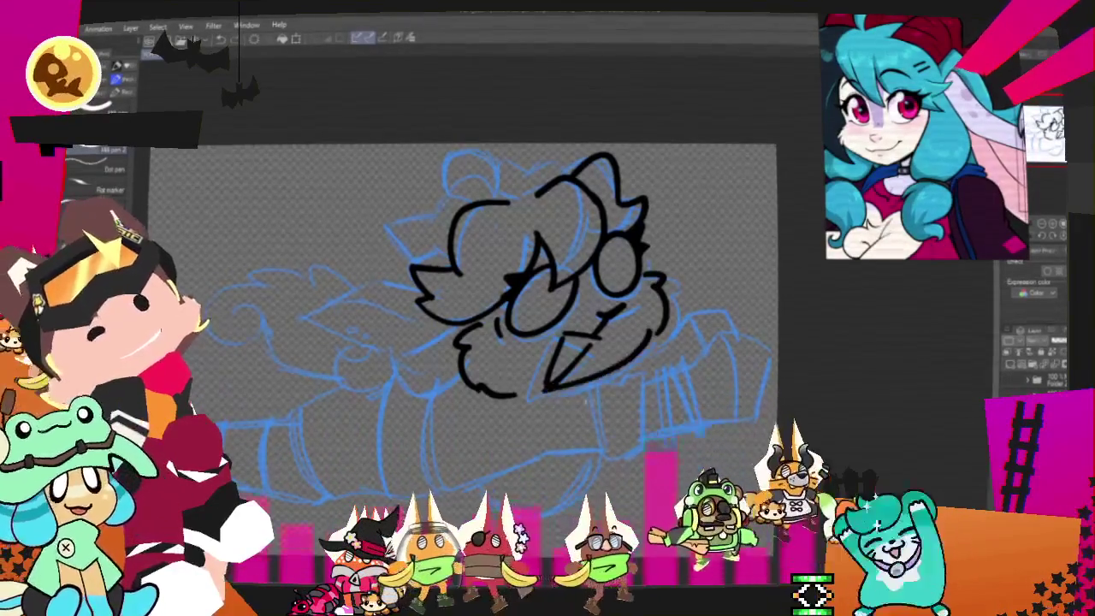
left_click_drag(647, 347, 549, 389)
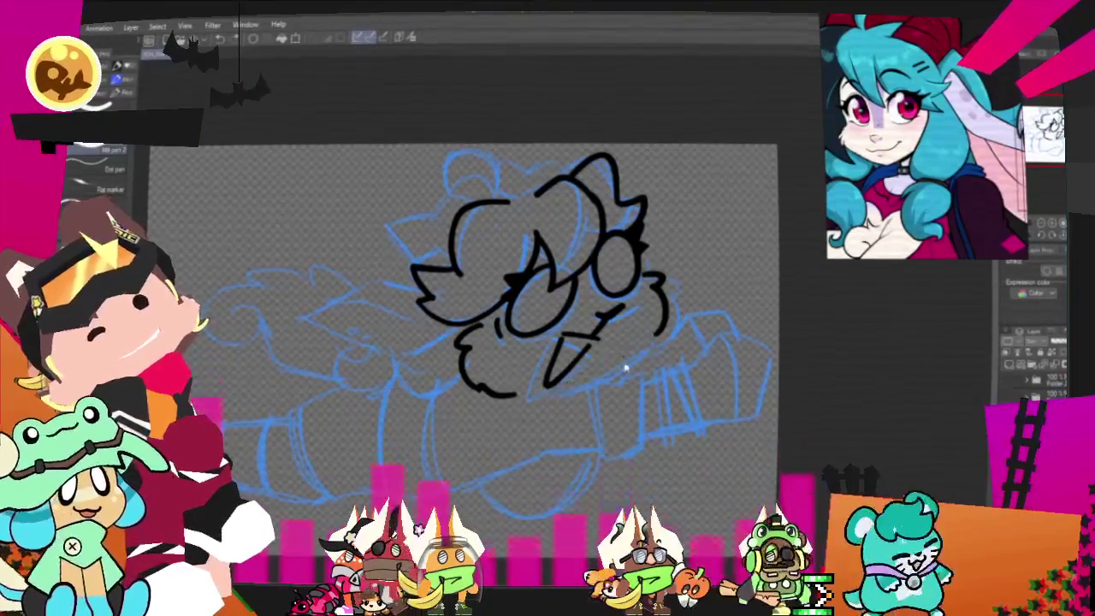
left_click_drag(650, 342, 546, 401)
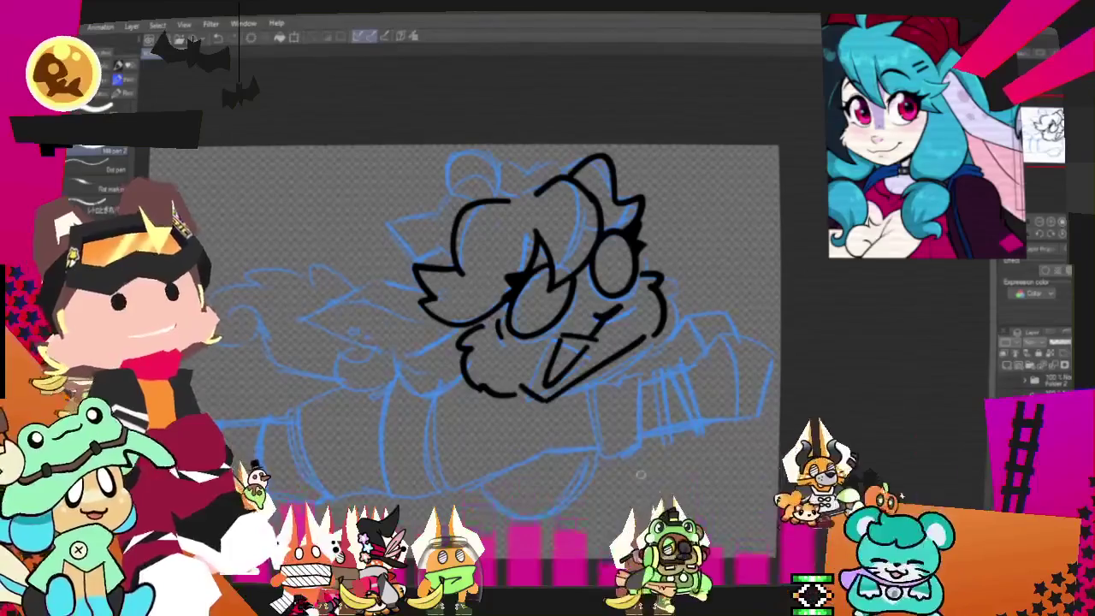
left_click_drag(640, 474, 575, 355)
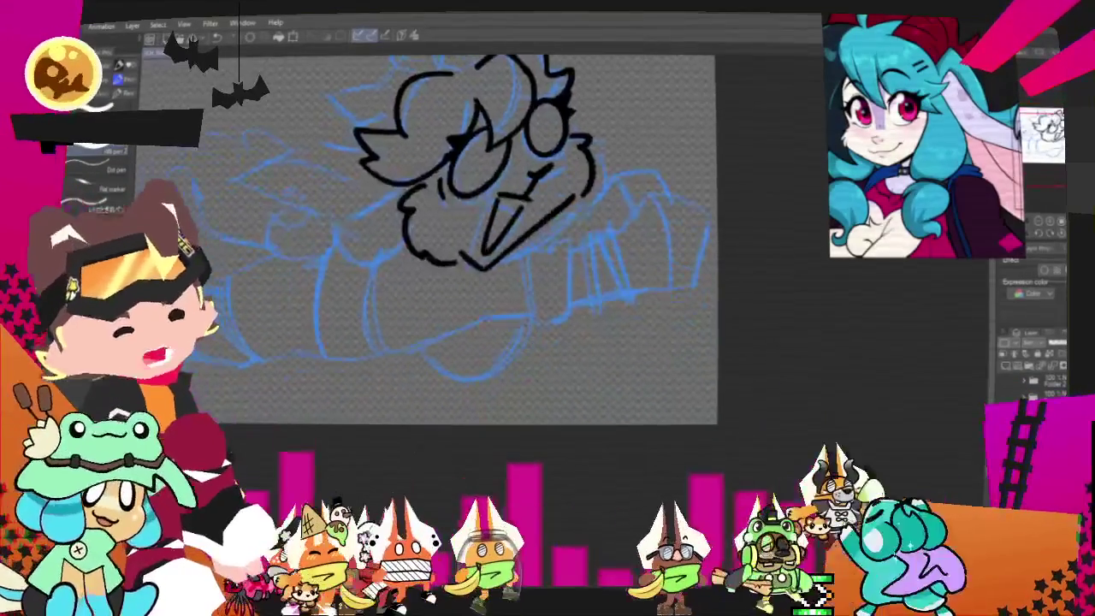
- Ink the outstretched arm line plus the fist's outer curve, finger, left edge and underside
scroll(427, 240, "up", 1)
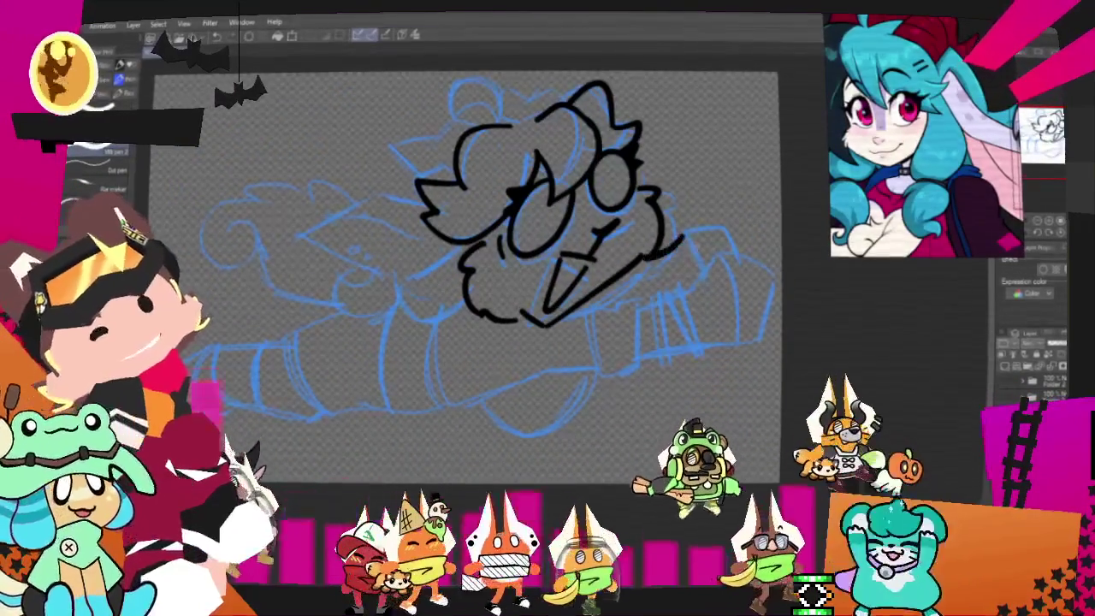
left_click_drag(663, 250, 734, 255)
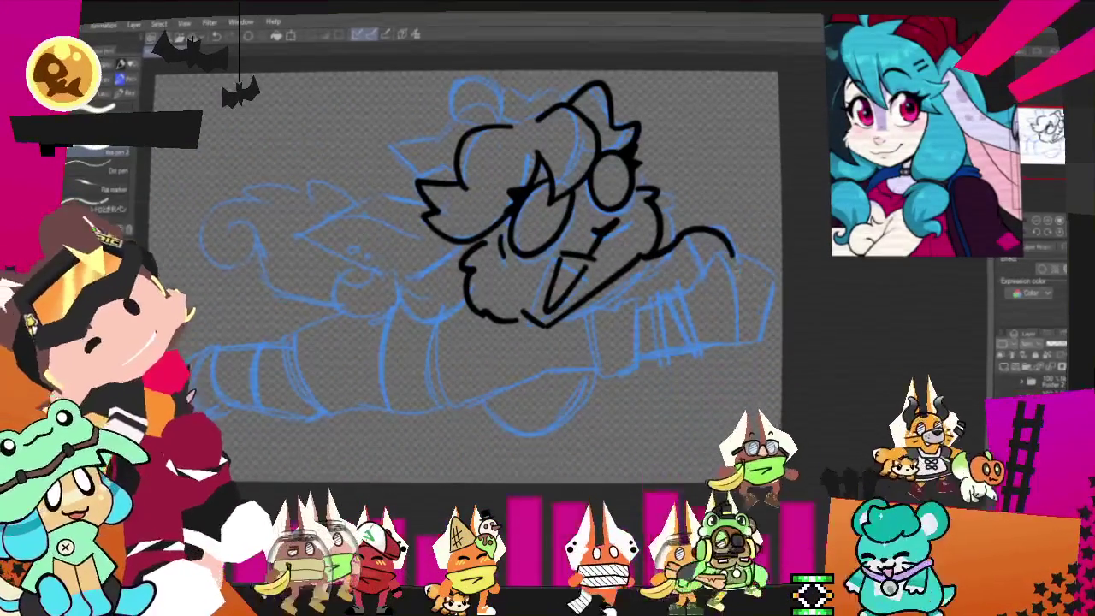
left_click_drag(687, 293, 752, 340)
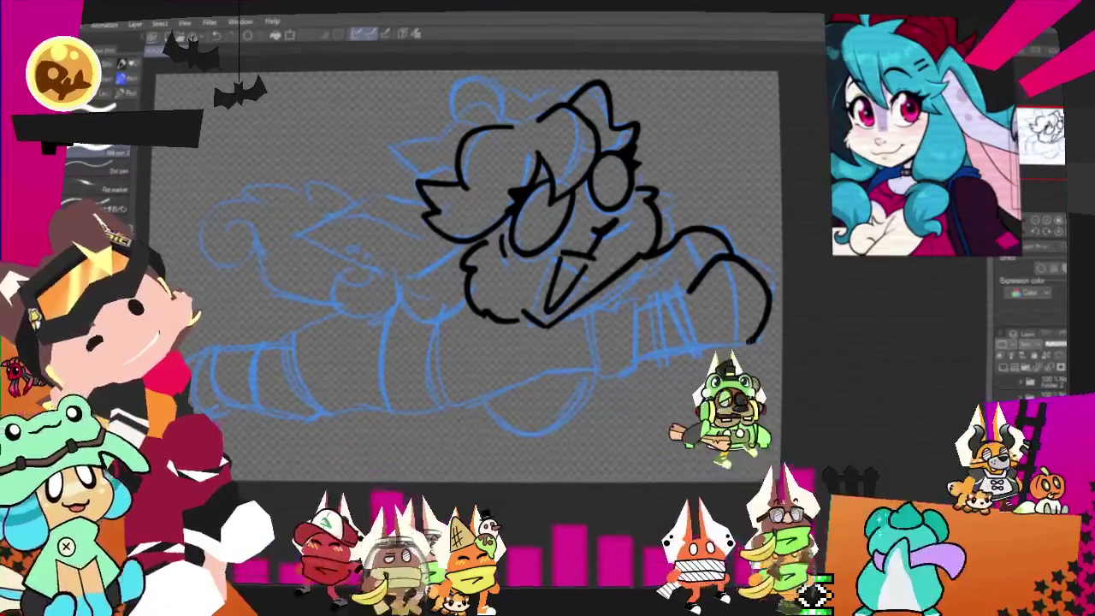
left_click_drag(716, 259, 733, 340)
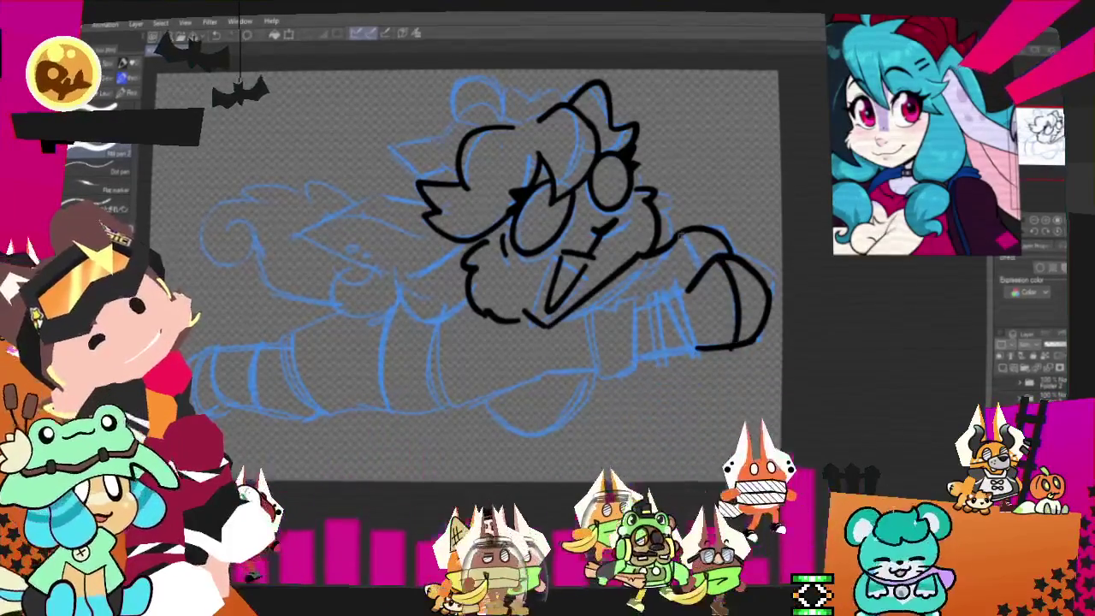
left_click_drag(682, 293, 699, 353)
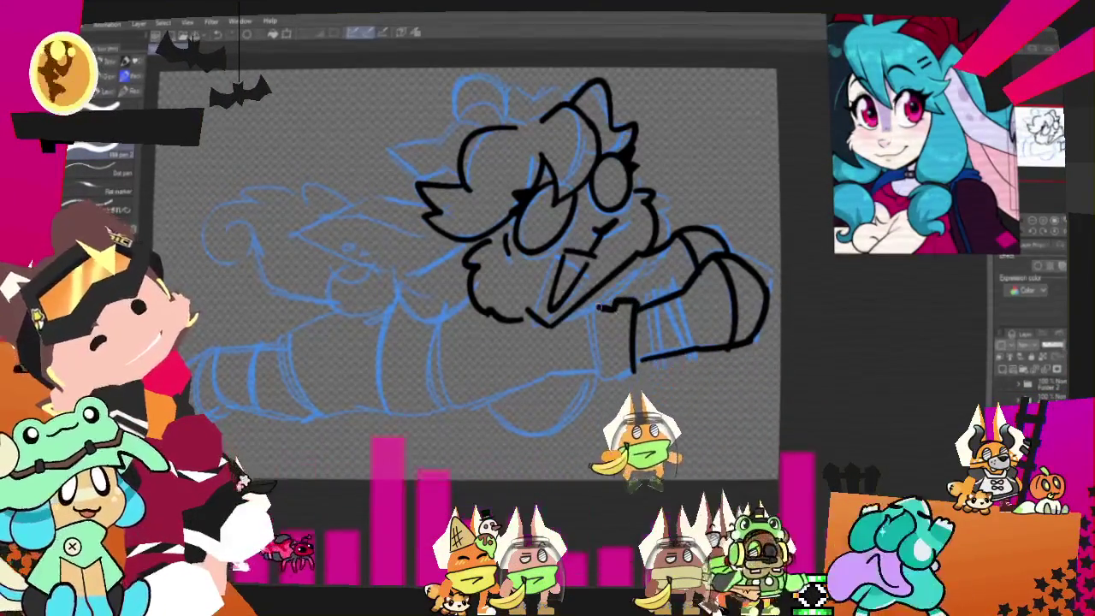
left_click_drag(599, 373, 553, 376)
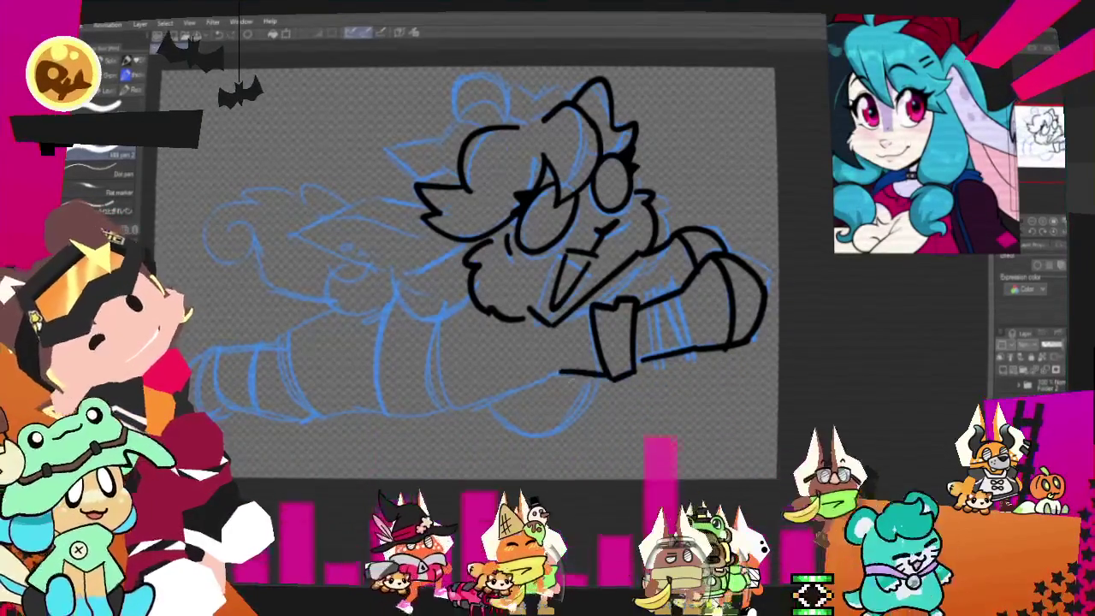
left_click_drag(471, 274, 629, 240)
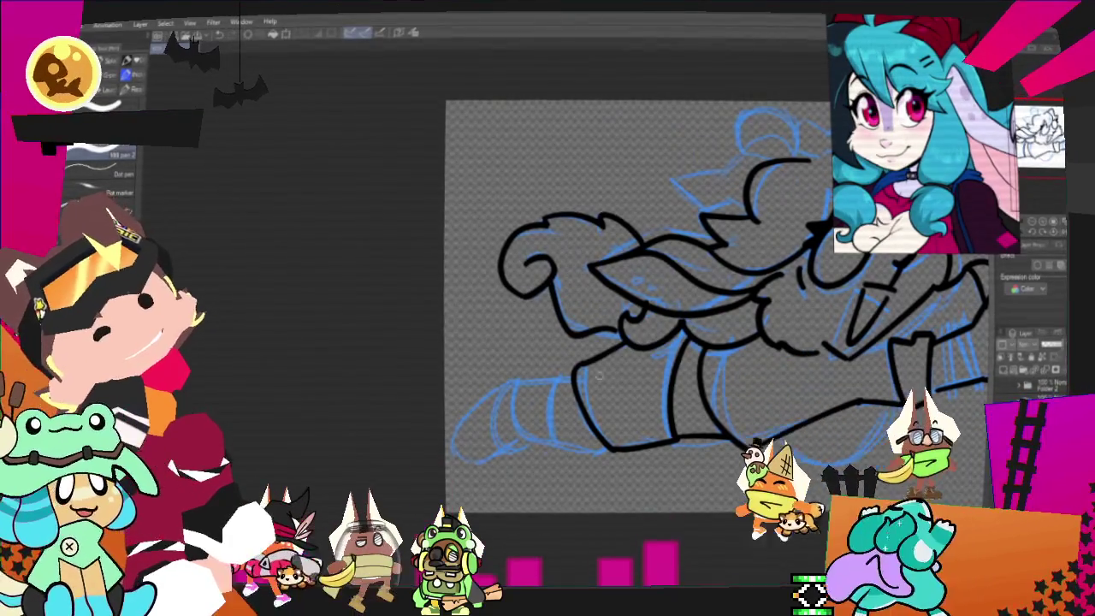
- Outline the lower-left foot in black ink, redrawing it once after an undo
left_click_drag(582, 363, 446, 451)
key("ctrl+z")
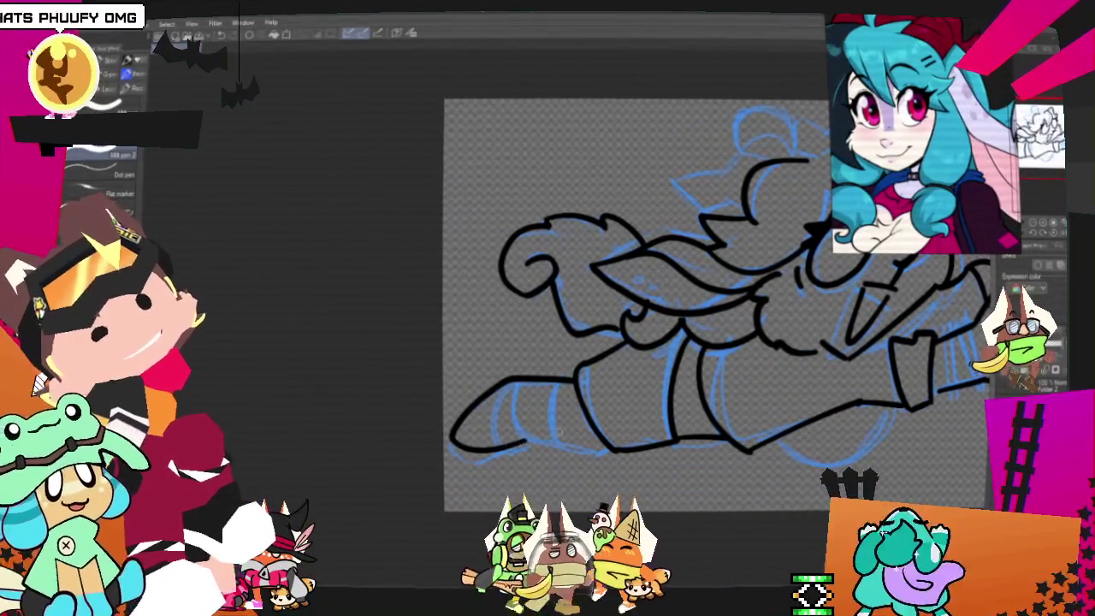
left_click_drag(517, 391, 535, 440)
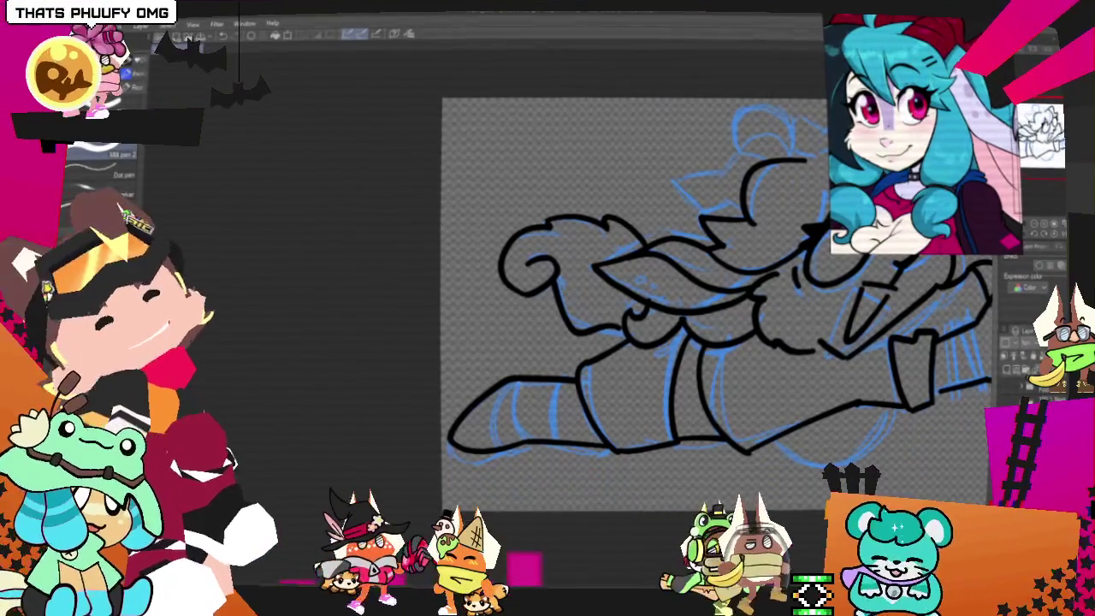
scroll(676, 282, "up", 2)
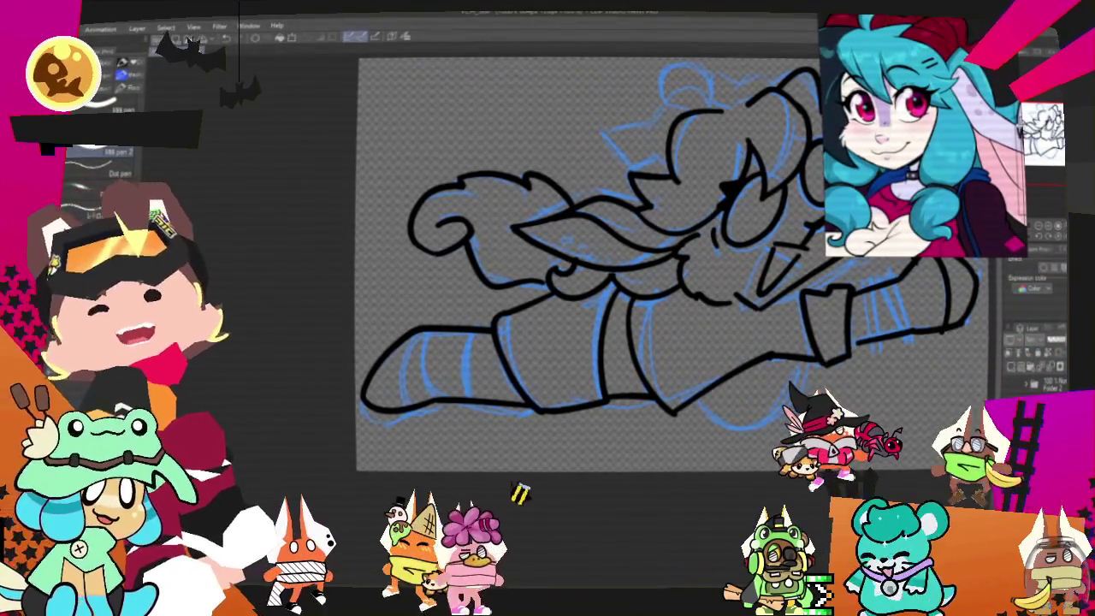
scroll(582, 265, "up", 1)
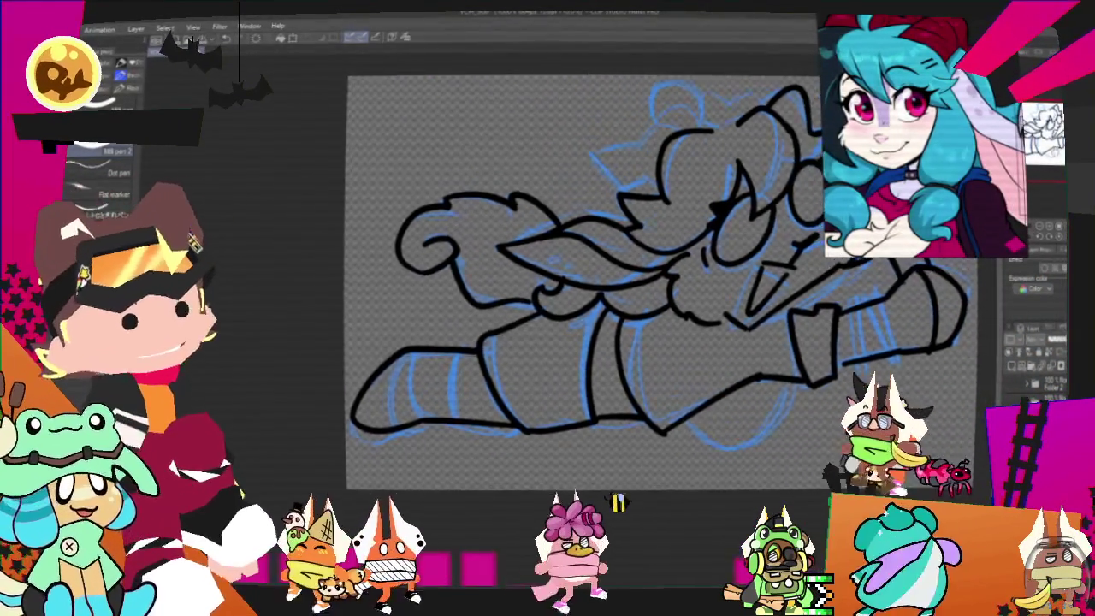
scroll(581, 282, "up", 1)
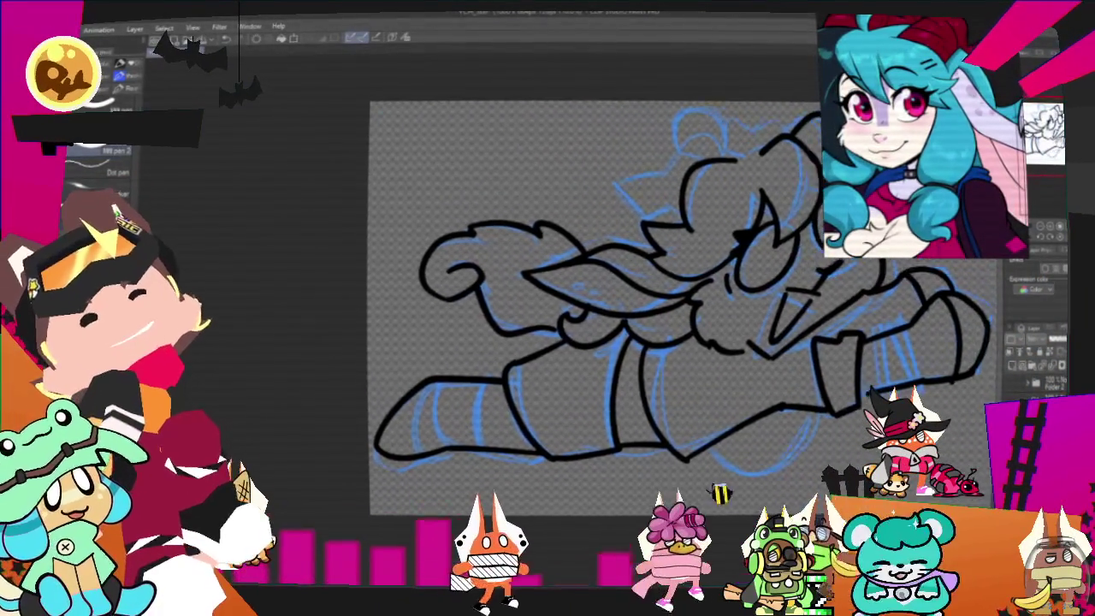
scroll(590, 308, "right", 1)
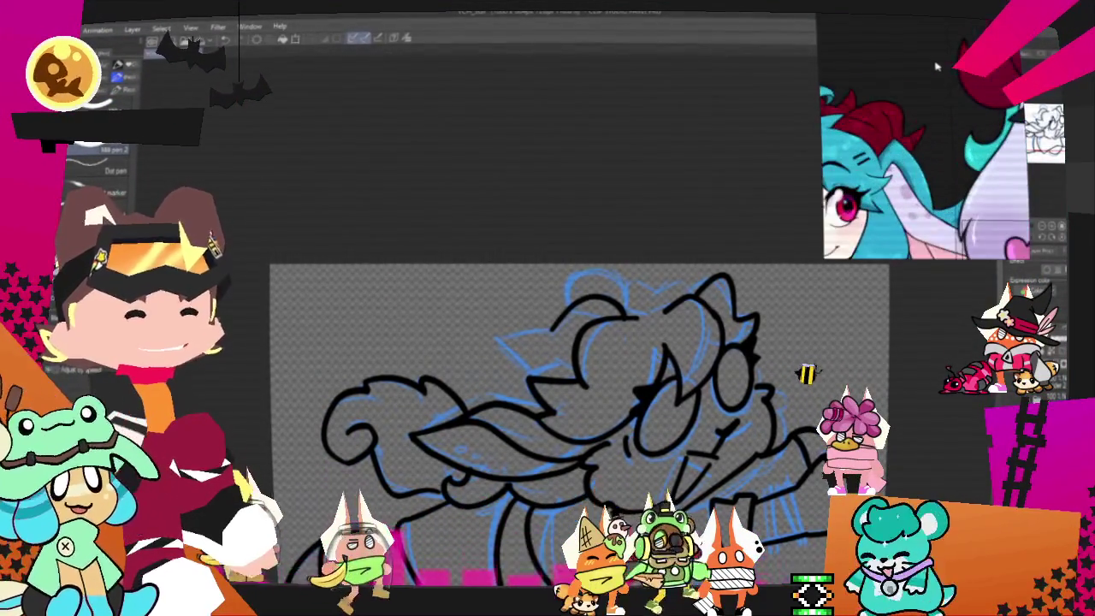
left_click_drag(940, 236, 952, 170)
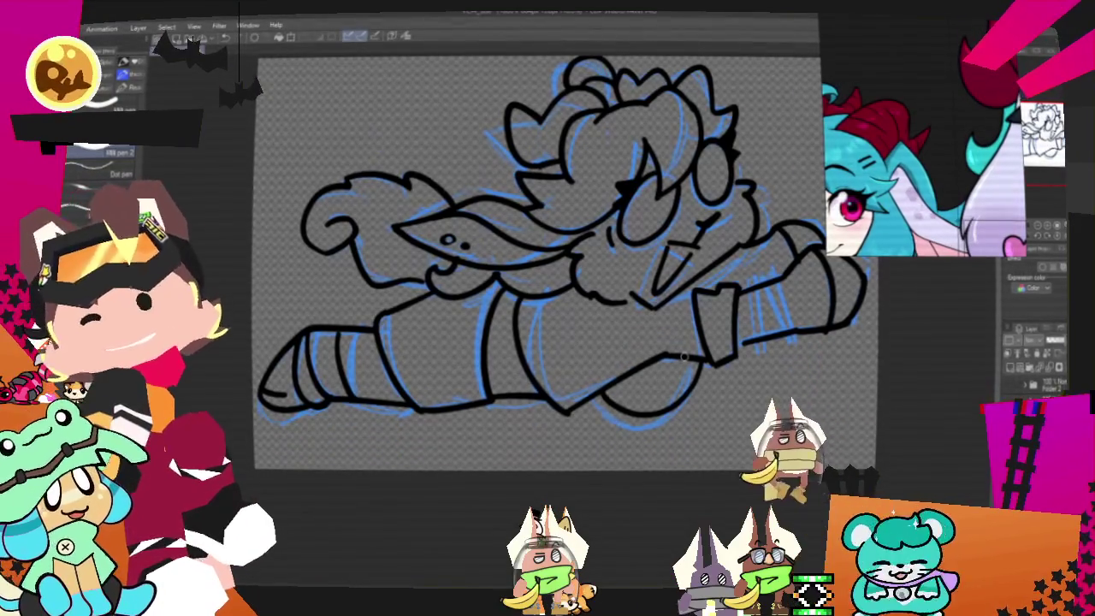
key("ctrl+minus")
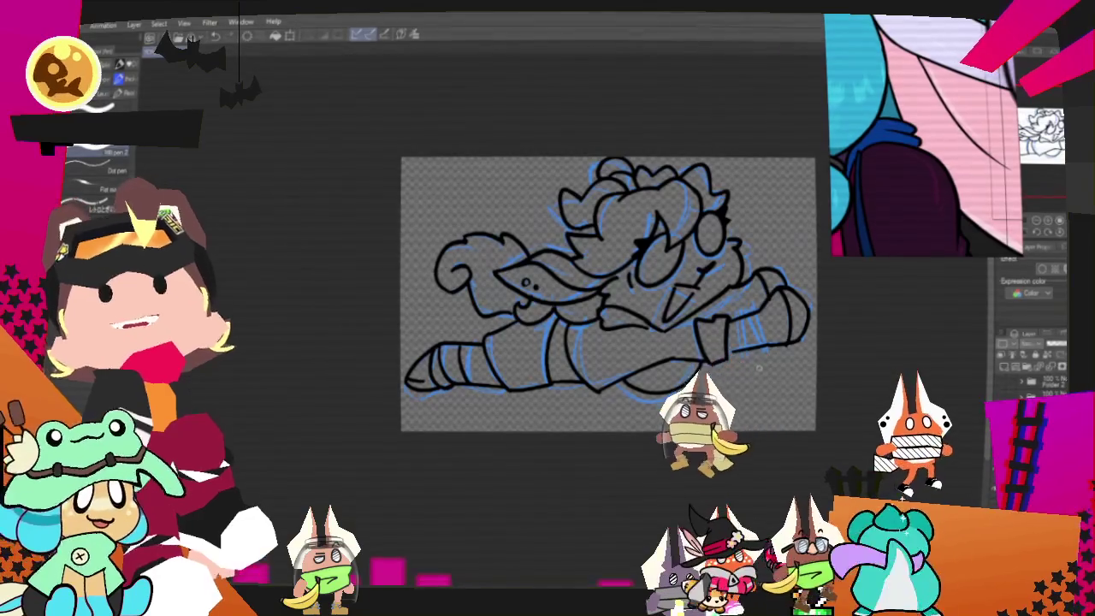
left_click_drag(608, 294, 565, 328)
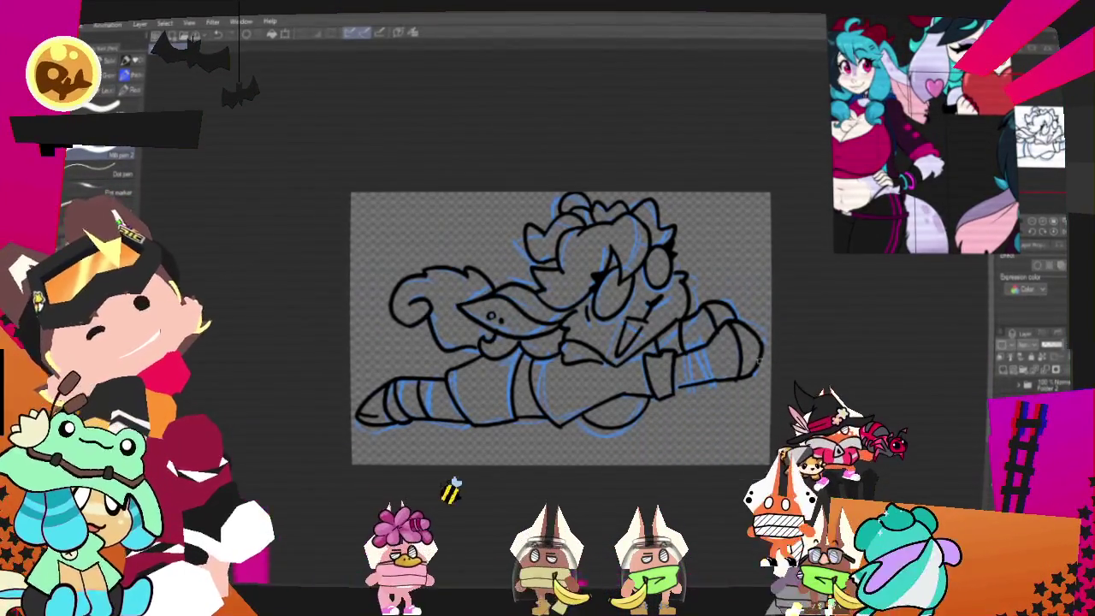
left_click_drag(560, 329, 526, 314)
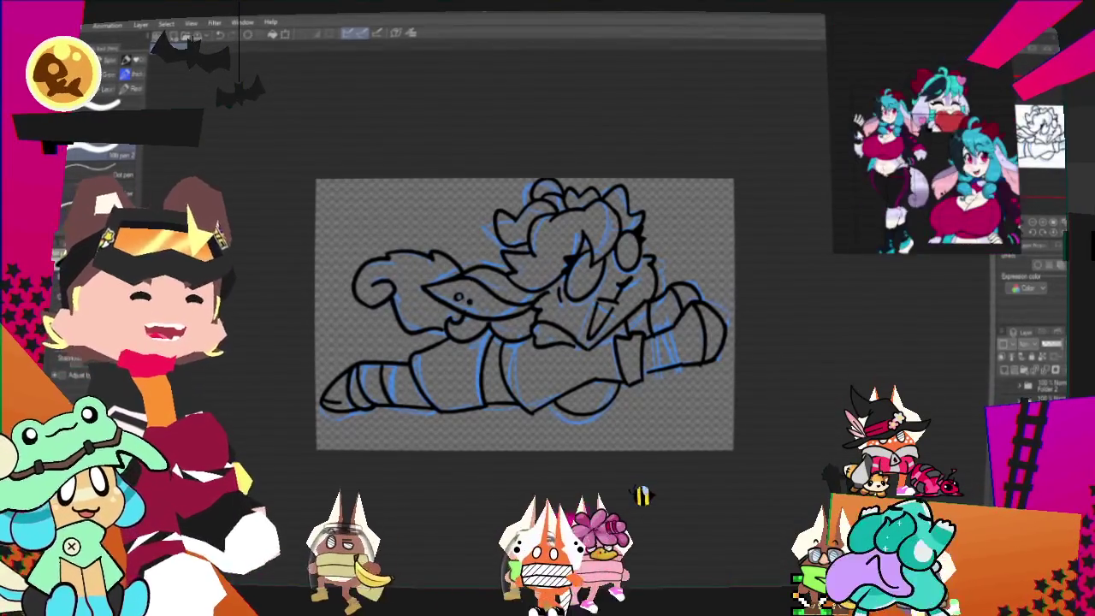
scroll(524, 314, "down", 2)
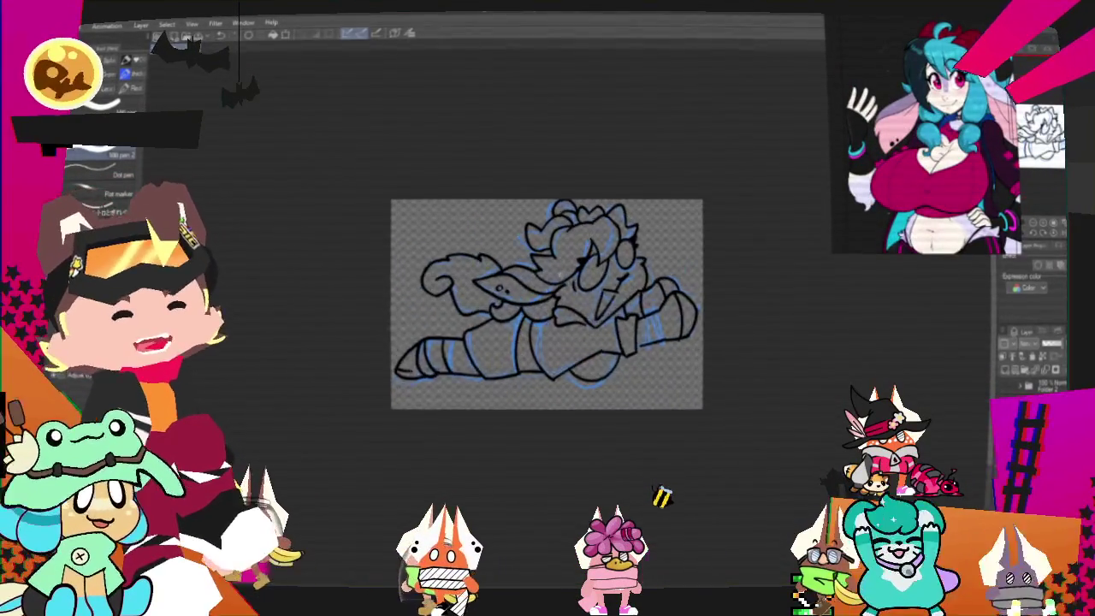
scroll(524, 314, "up", 2)
key("Delete")
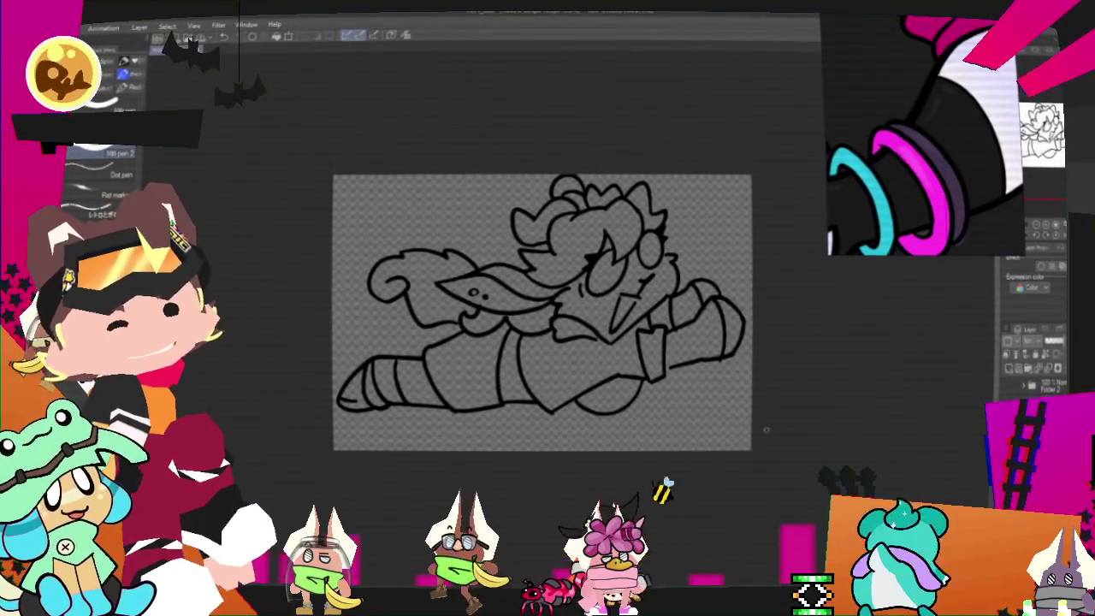
- Zoom in on the standalone black line art of the flying character
key("ctrl+plus")
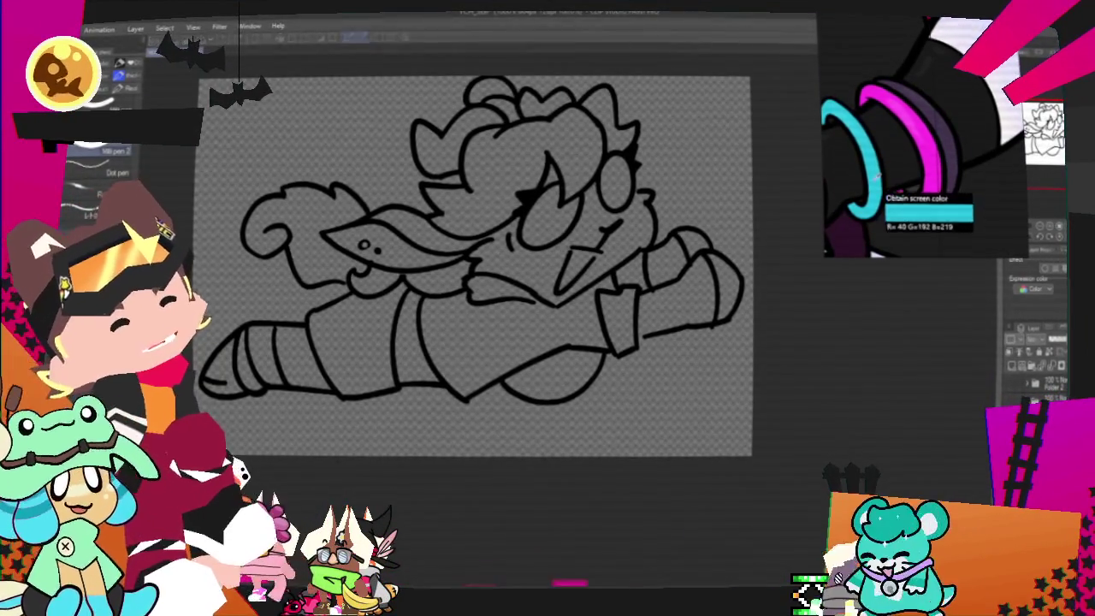
- Add a cyan band and a longer magenta band across the forearm, then review the whole drawing
key("ctrl+z")
left_click_drag(672, 274, 690, 332)
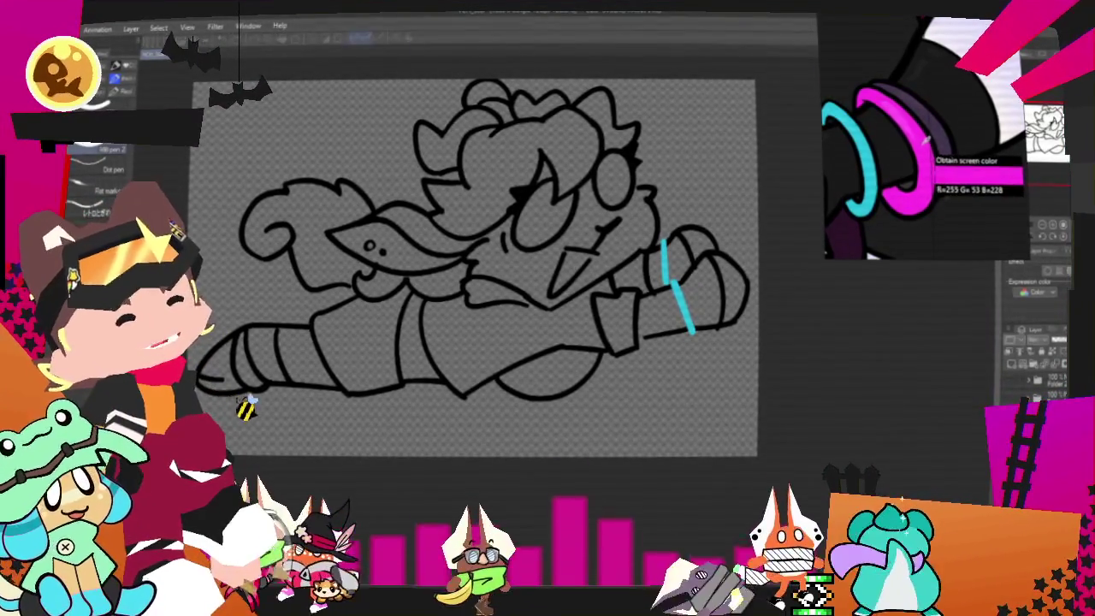
left_click_drag(655, 287, 652, 320)
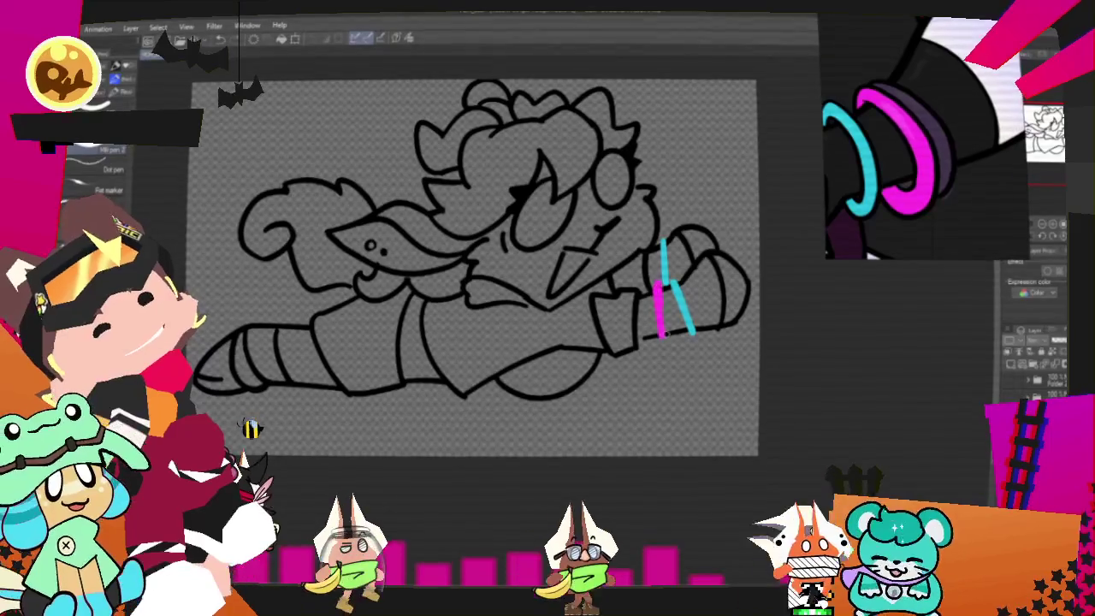
left_click_drag(659, 245, 661, 340)
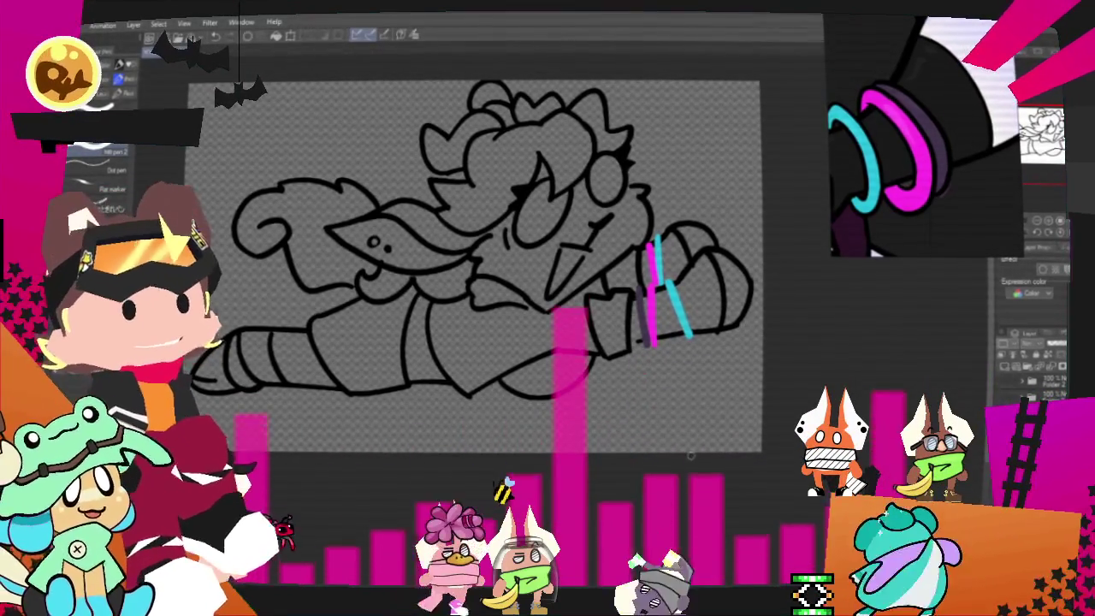
key("ctrl+minus")
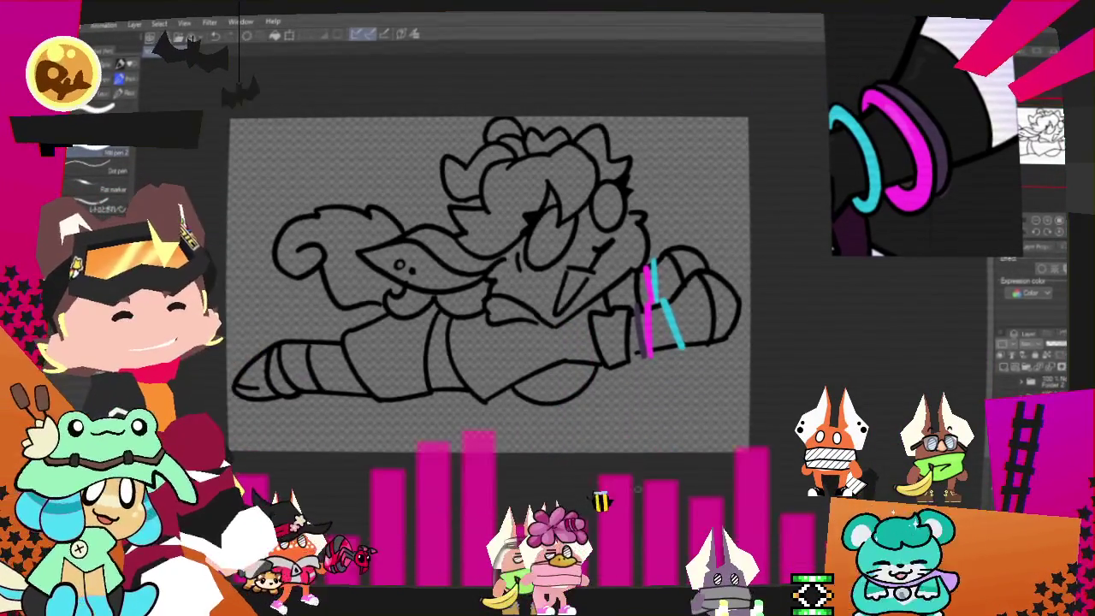
key("ctrl+minus")
key("ctrl+minus")
key("ctrl+minus")
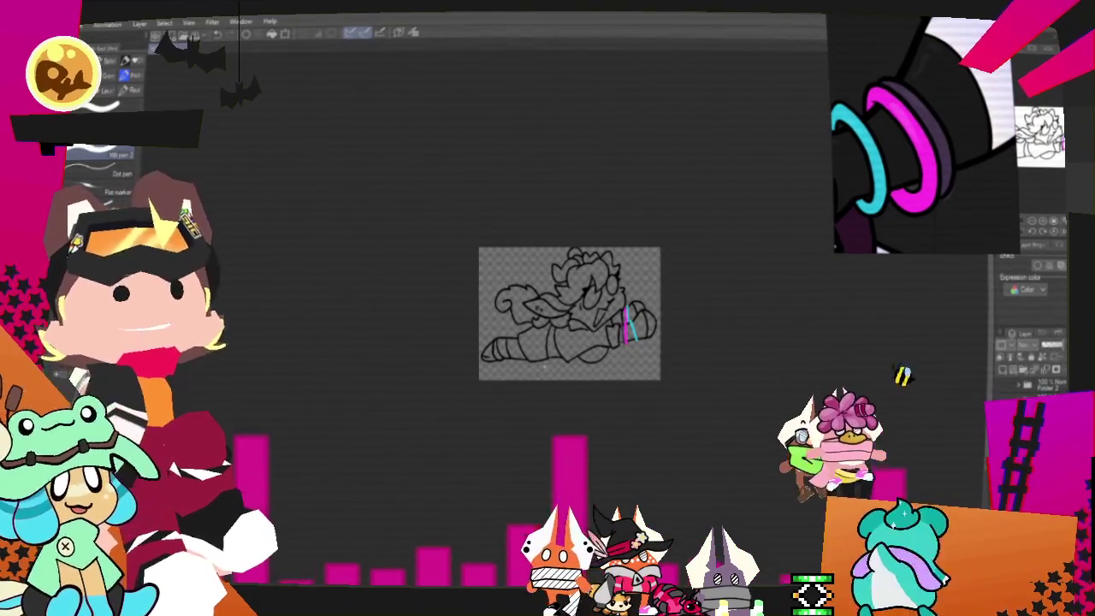
key("ctrl+plus")
key("ctrl+plus")
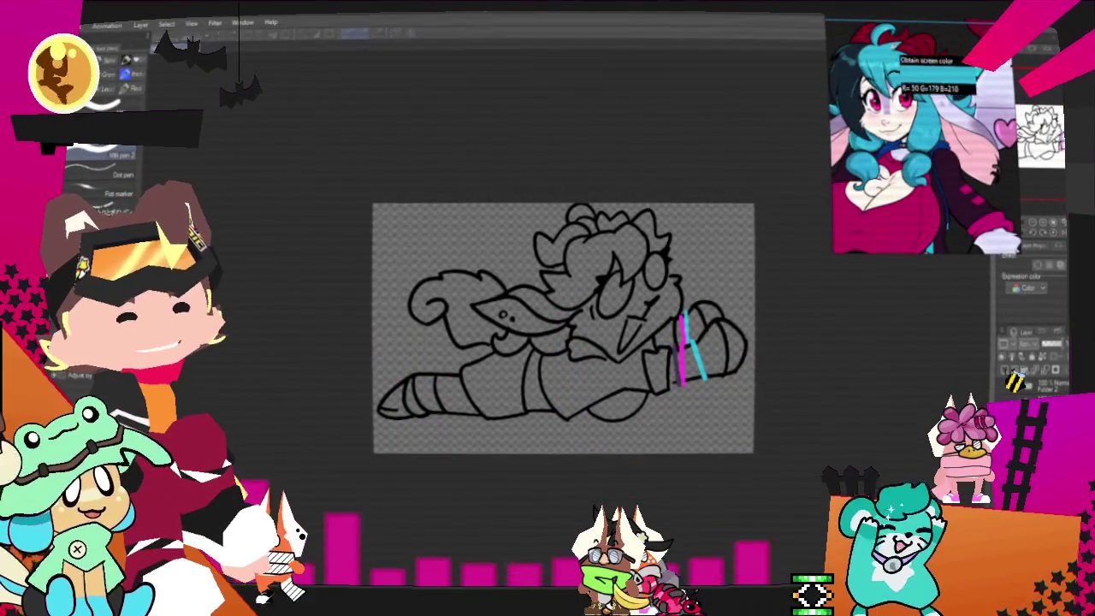
- Zoom in and flood-fill the main hair area with teal using the Fill tool
key("ctrl+plus")
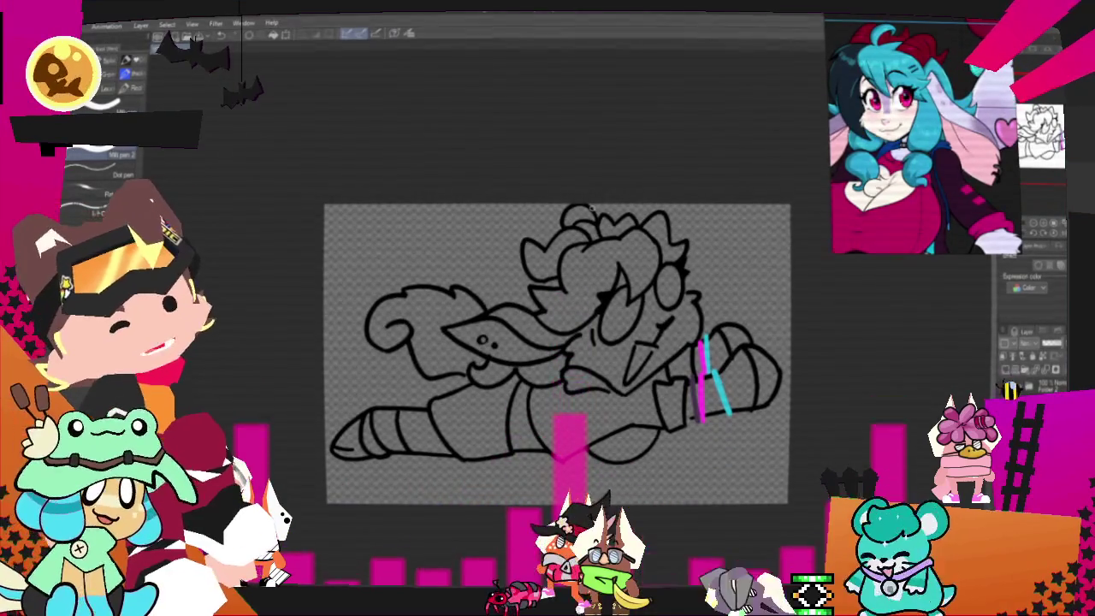
key("g")
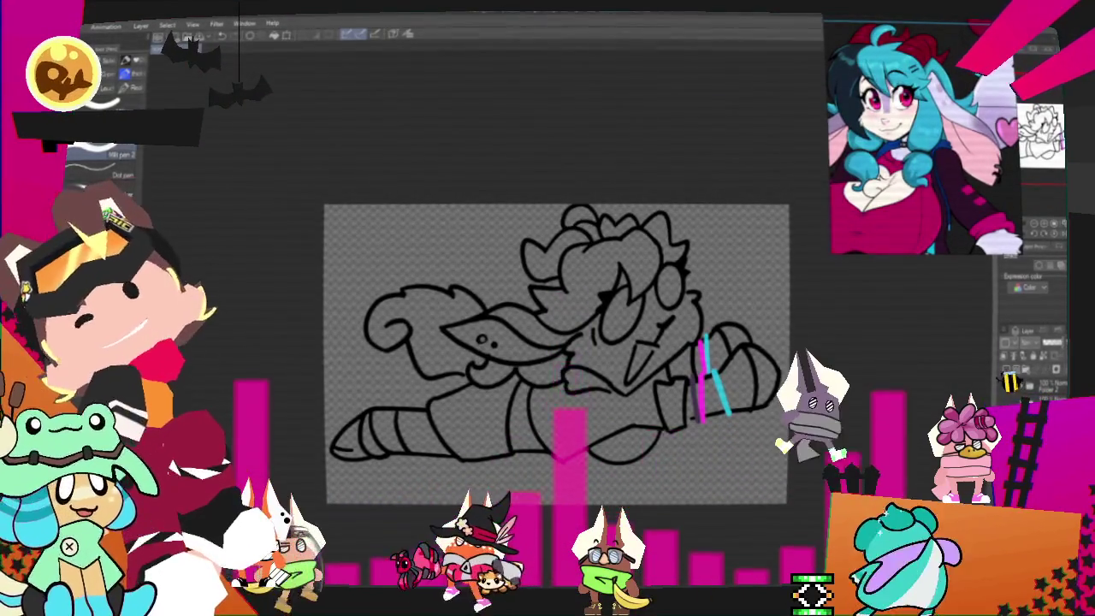
left_click(613, 244)
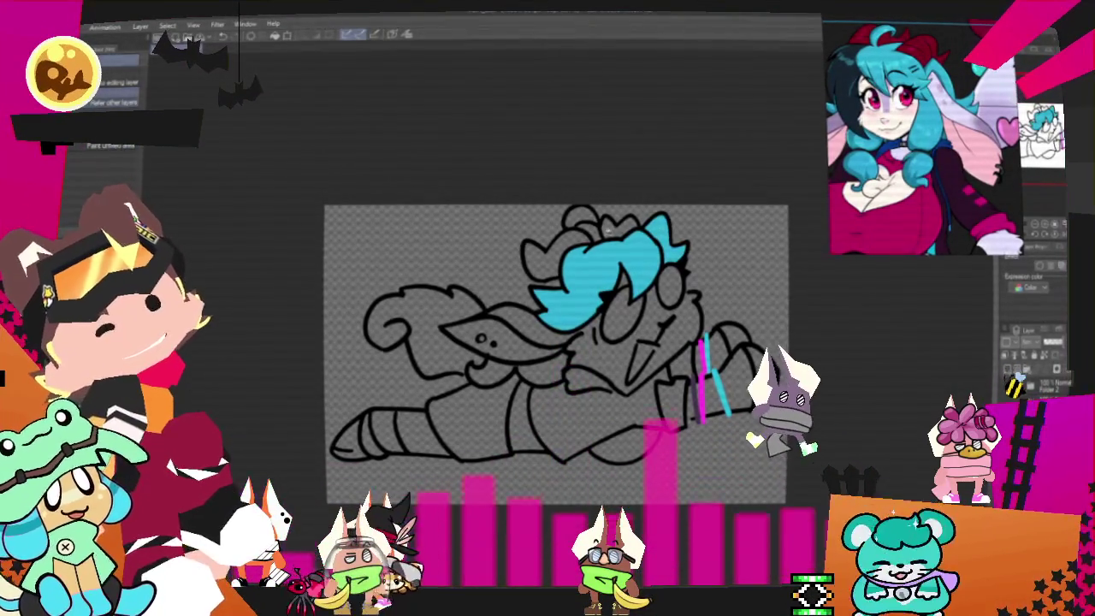
- Fill the top hair tuft and lower hair strands cyan, then select the face region
left_click(582, 216)
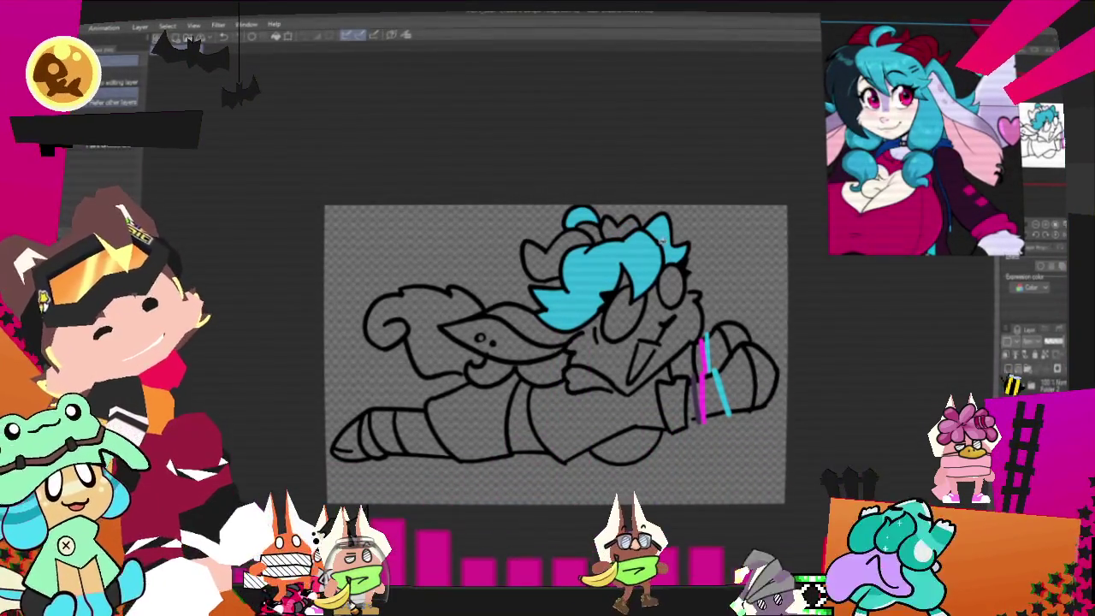
left_click(517, 370)
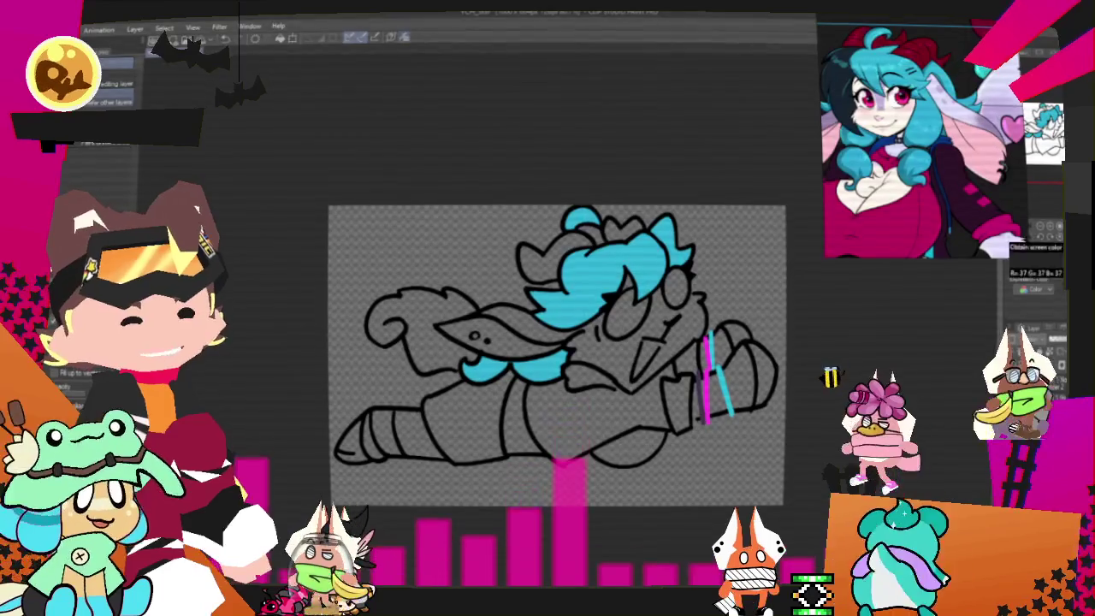
scroll(911, 129, "up", 3)
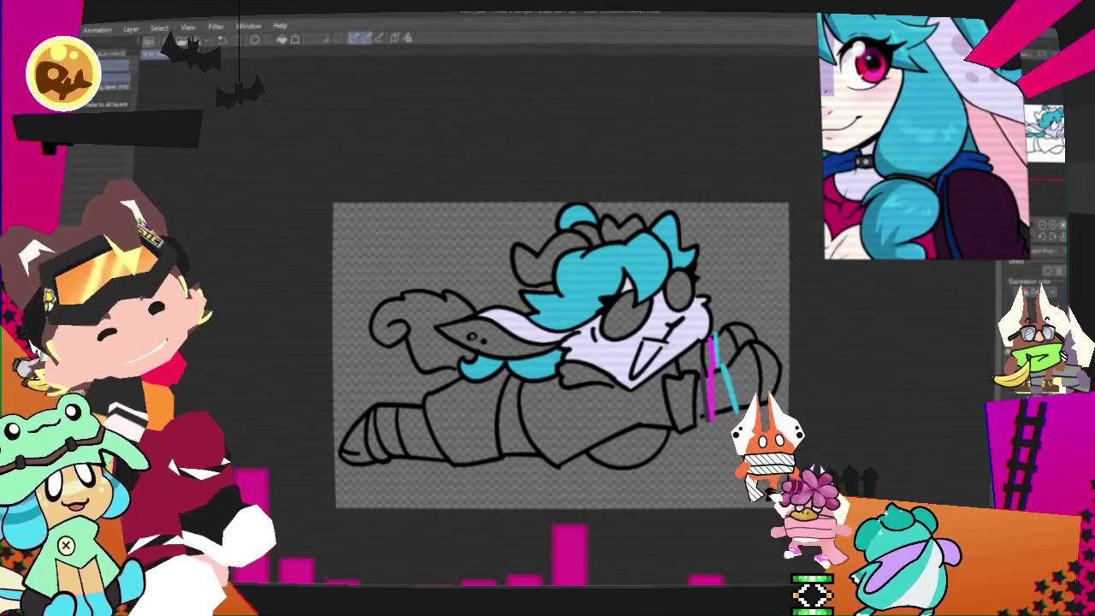
left_click(668, 334)
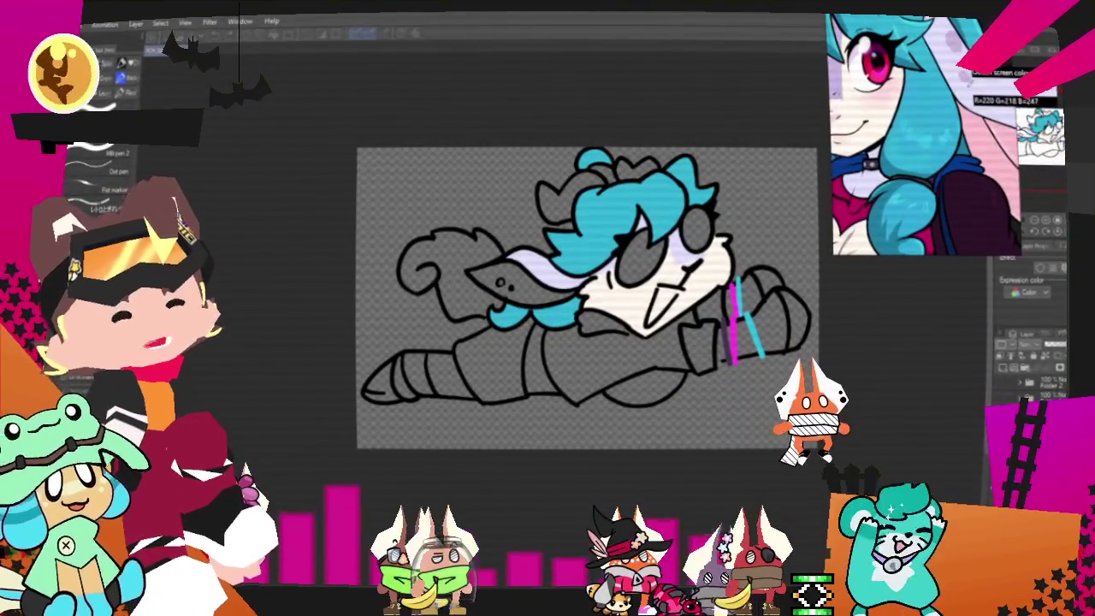
- Colour the ear pink, isolate and shade the lavender hair strand, and fill the horn dark red
scroll(699, 210, "up", 2)
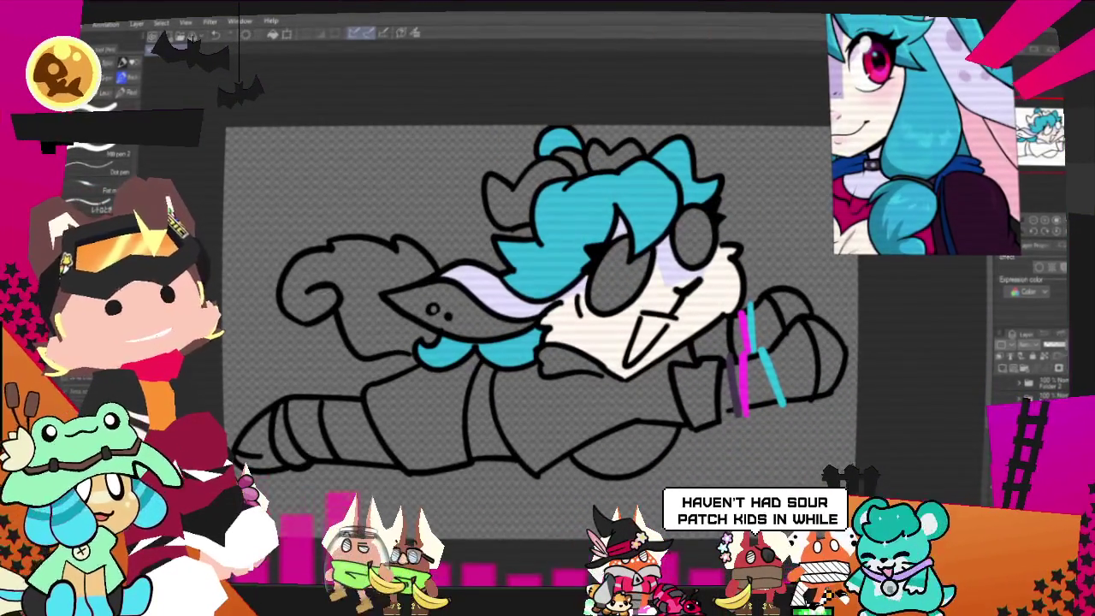
scroll(483, 312, "up", 1)
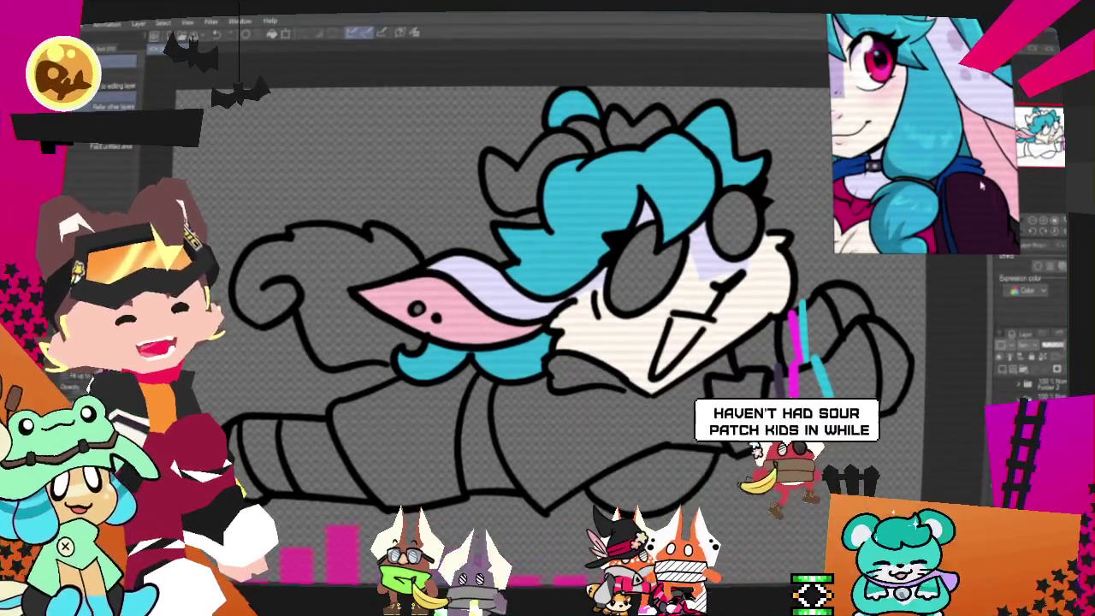
scroll(981, 195, "down", 3)
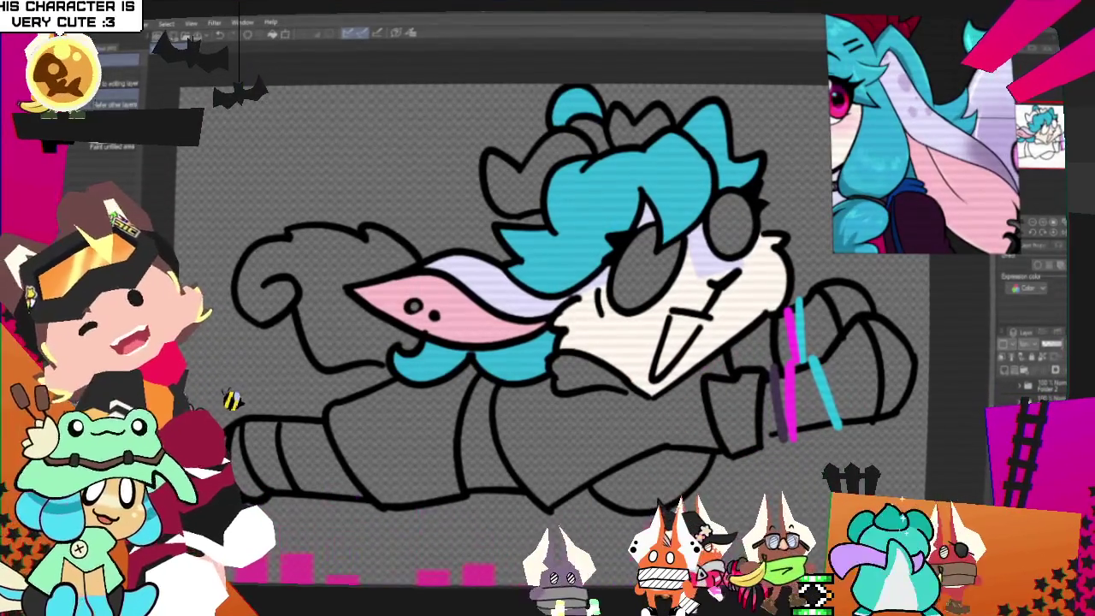
left_click(496, 282)
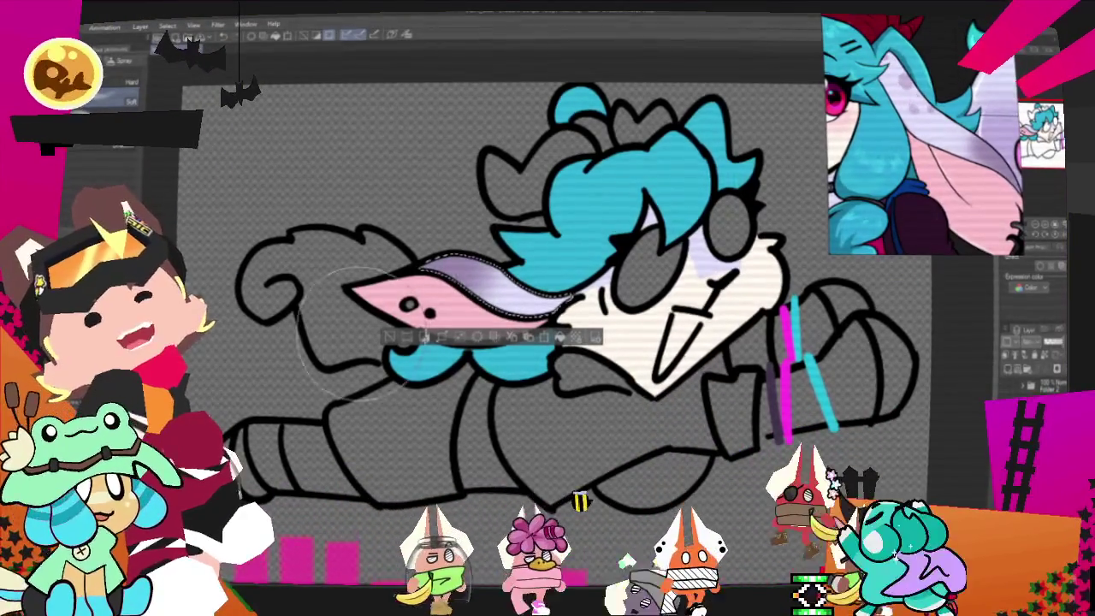
key("p")
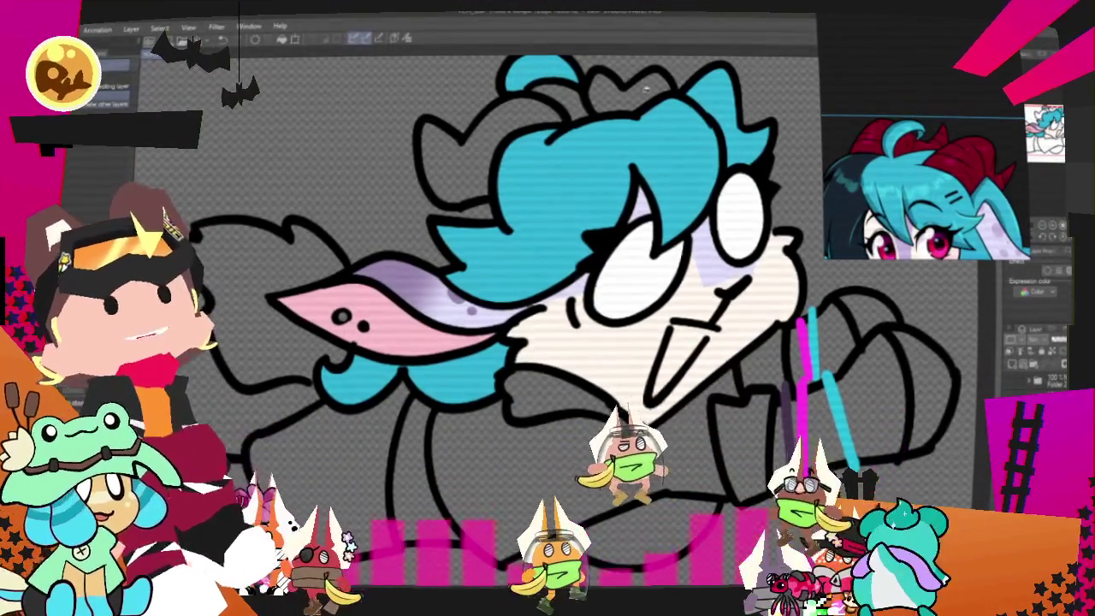
left_click(508, 127)
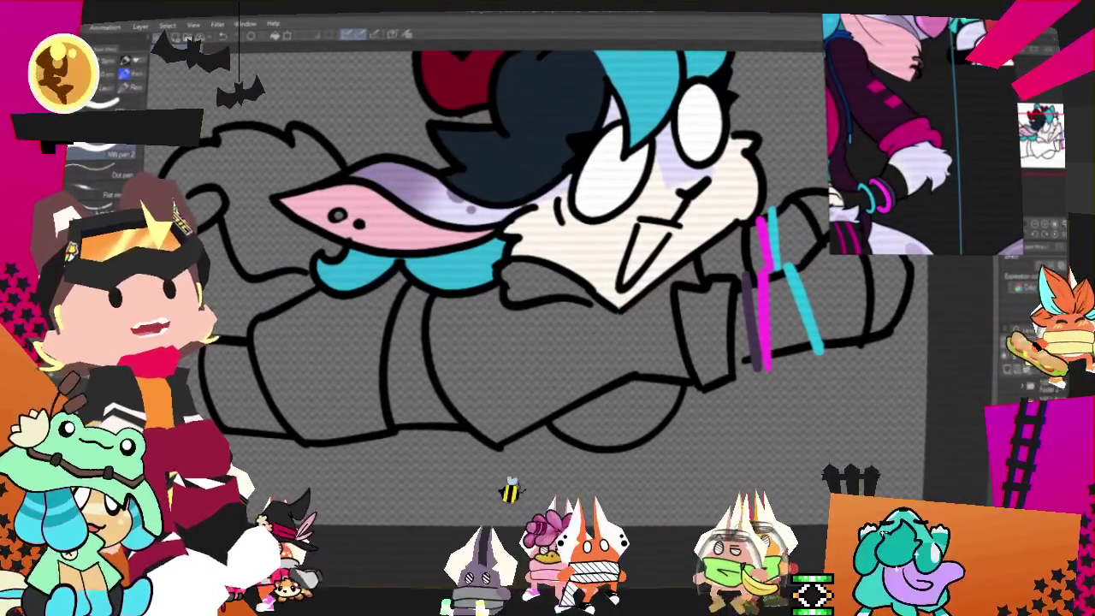
- Fill the torso dark purple and the torso bottom and right sleeve magenta
left_click(623, 311)
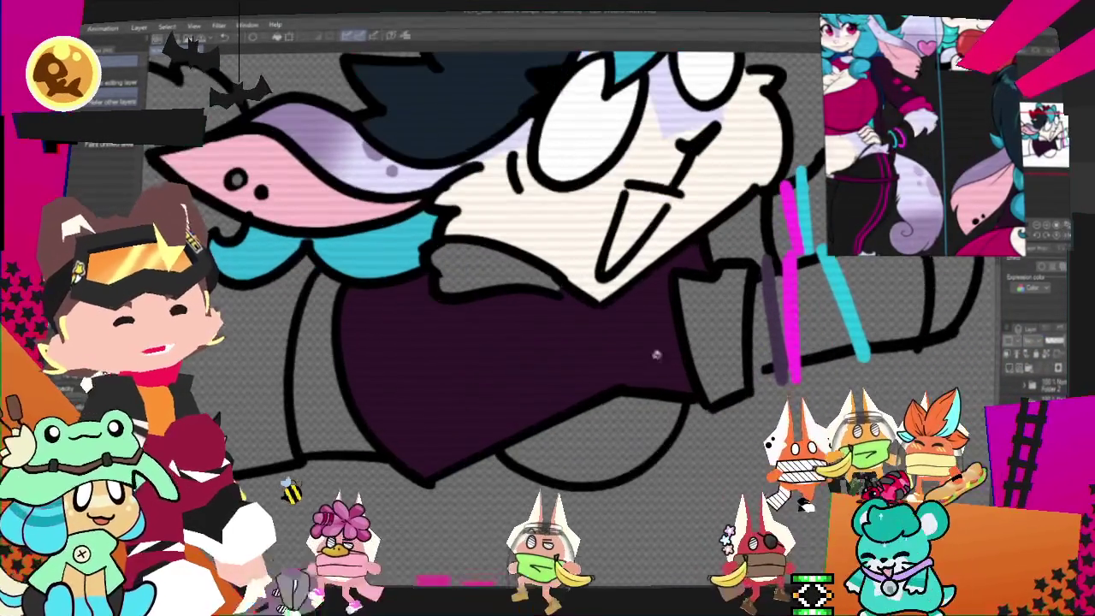
left_click(590, 437)
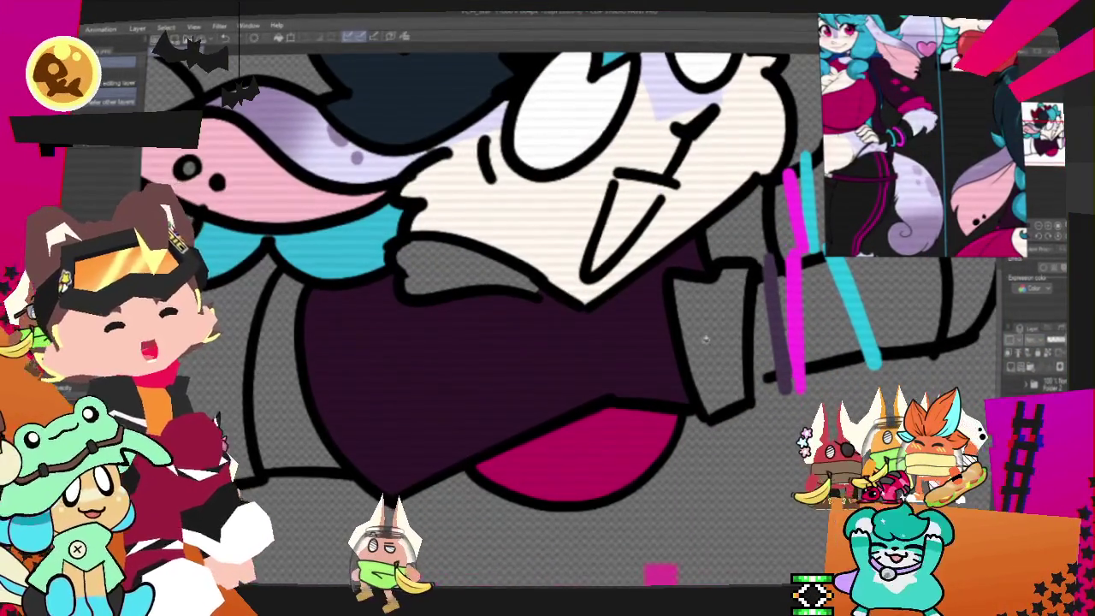
left_click(719, 325)
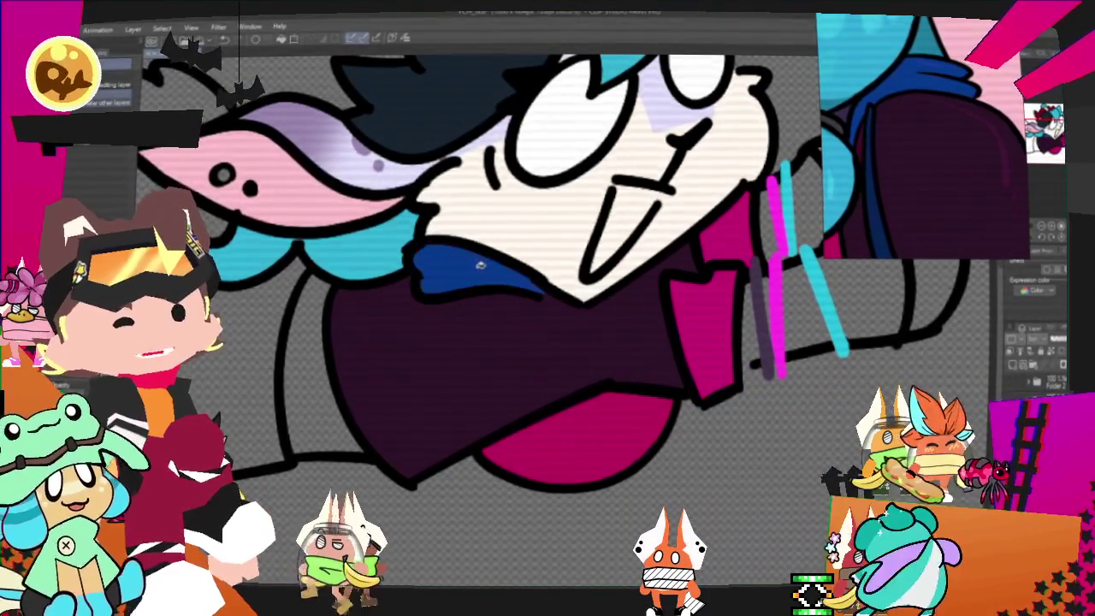
- Zoom out and take the pen to paint pale fur with lavender spots
key("ctrl+minus")
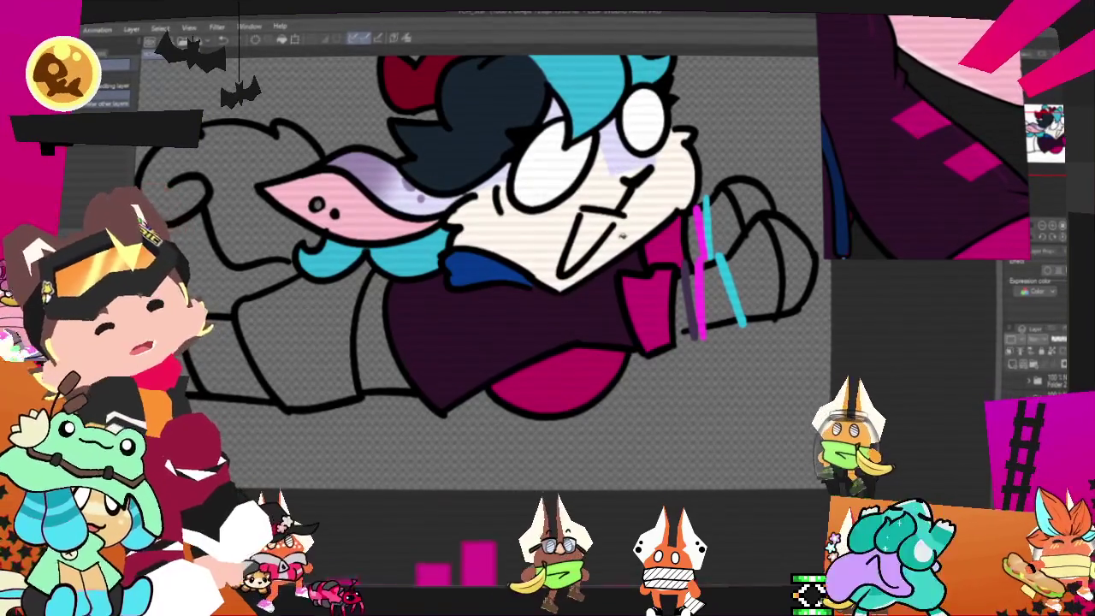
key("p")
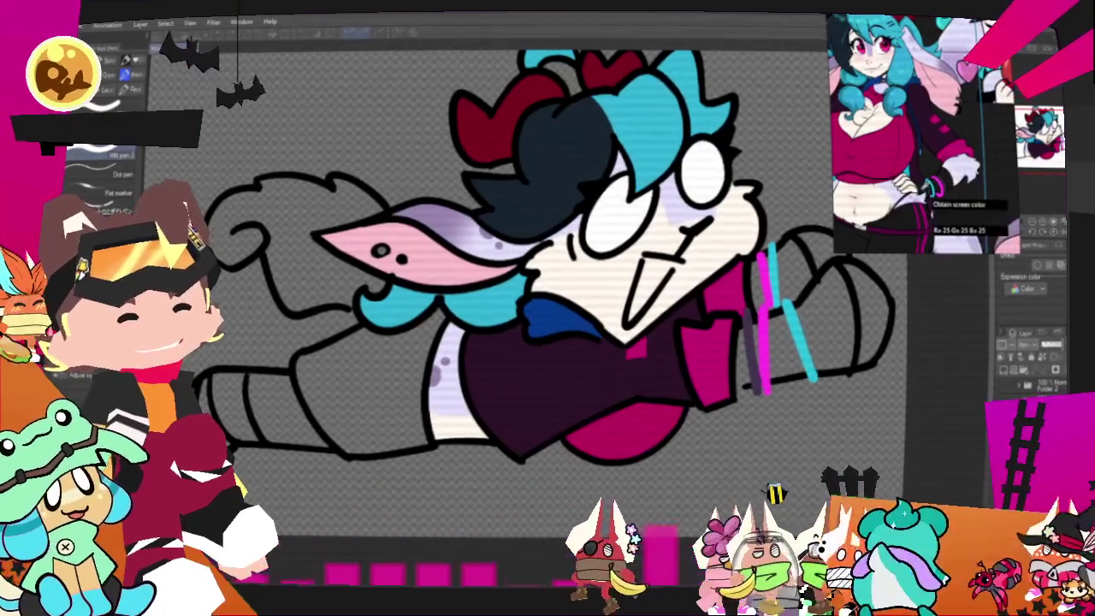
- Fill the outstretched arm and glove black, then recentre the view with the pen selected
key("g")
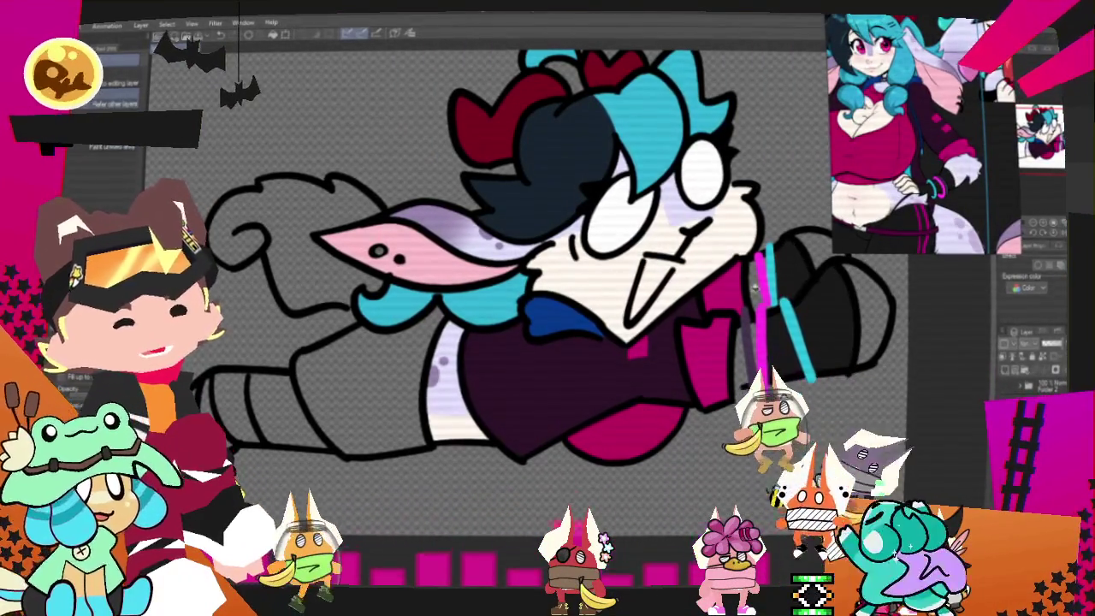
key("p")
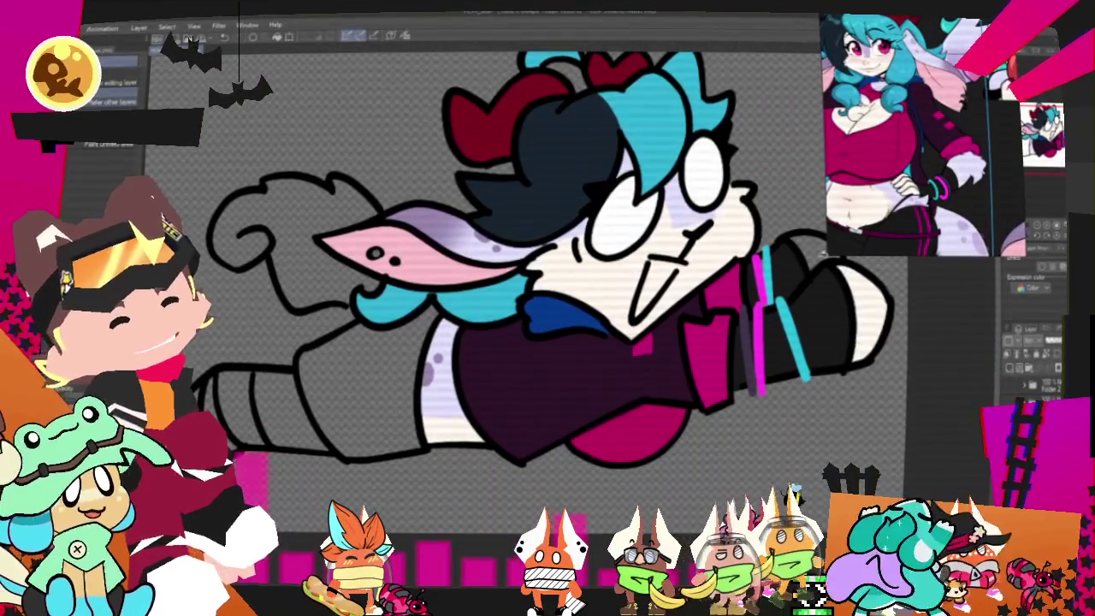
key("ctrl+minus")
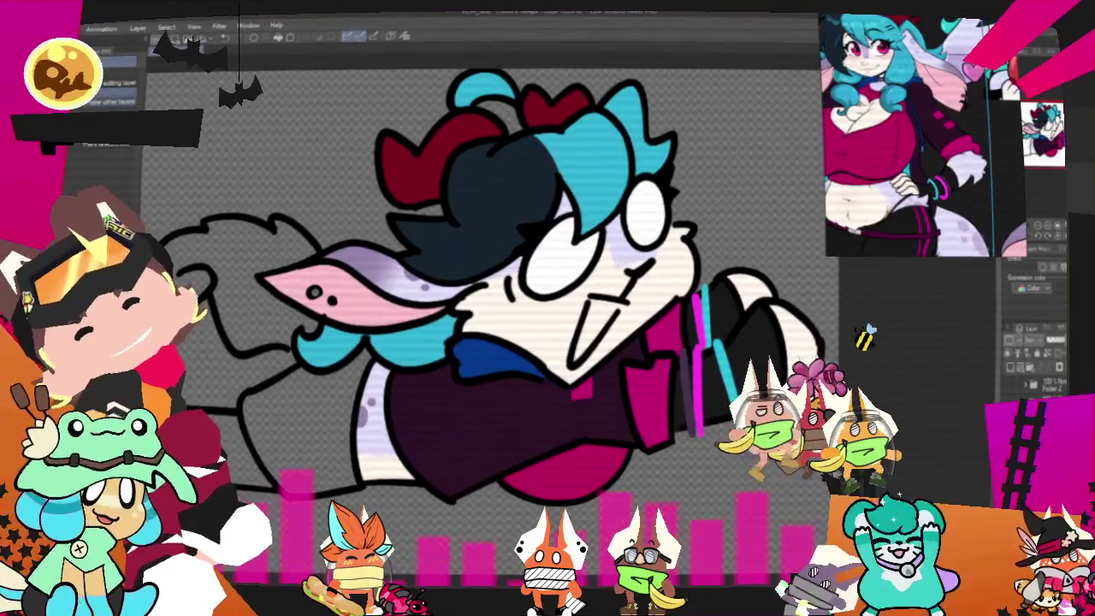
key("p")
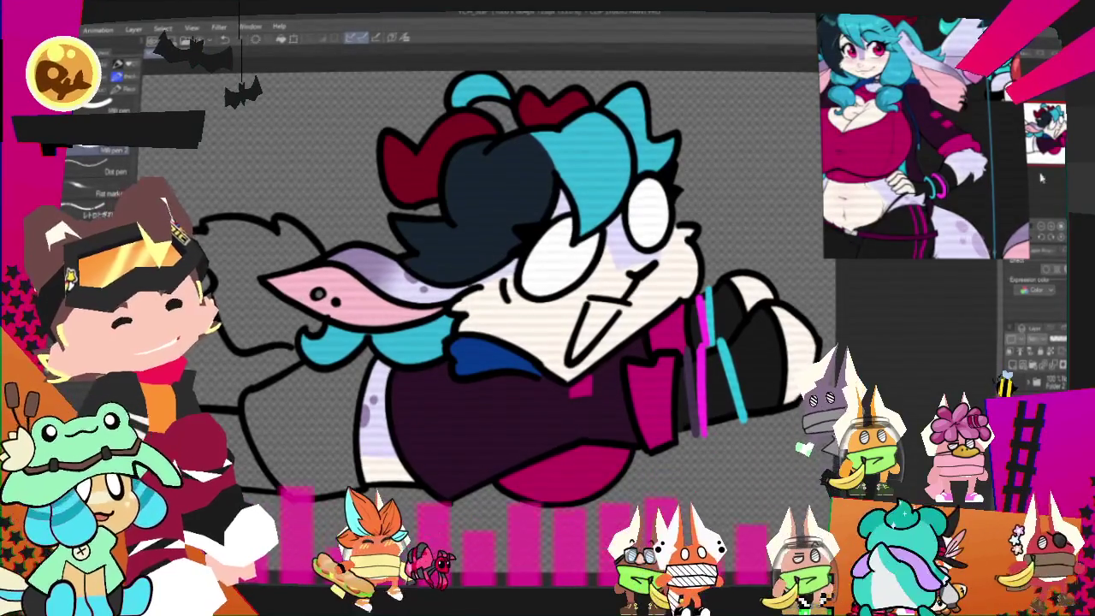
key("ctrl+plus")
left_click_drag(513, 300, 586, 295)
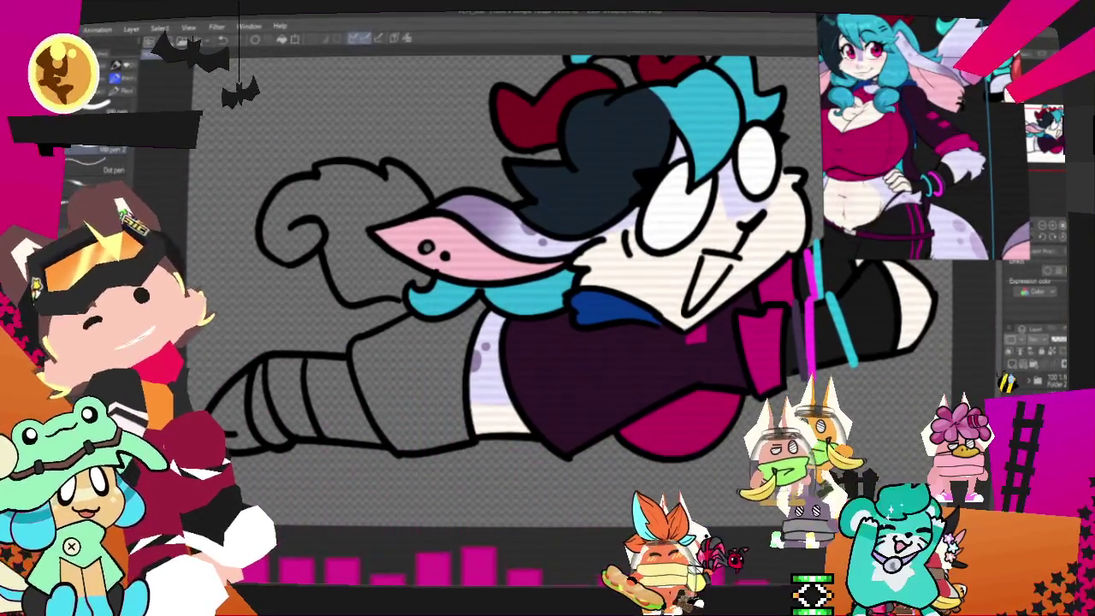
- Fill the near sleeve black with two pink stripes, then sample pale lavender from the reference
left_click(443, 361)
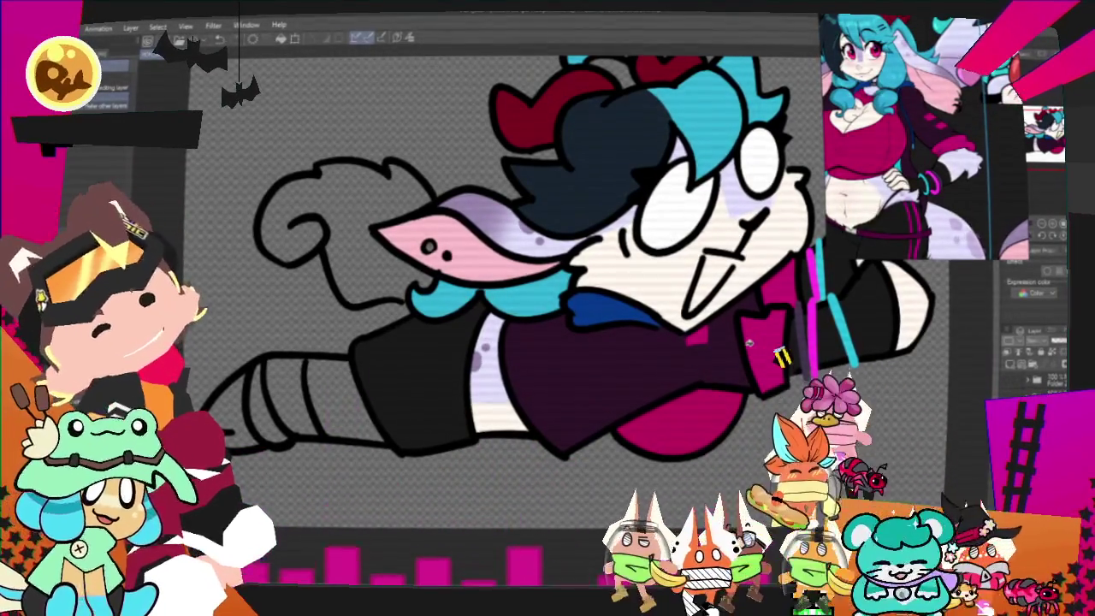
left_click_drag(465, 377, 399, 395)
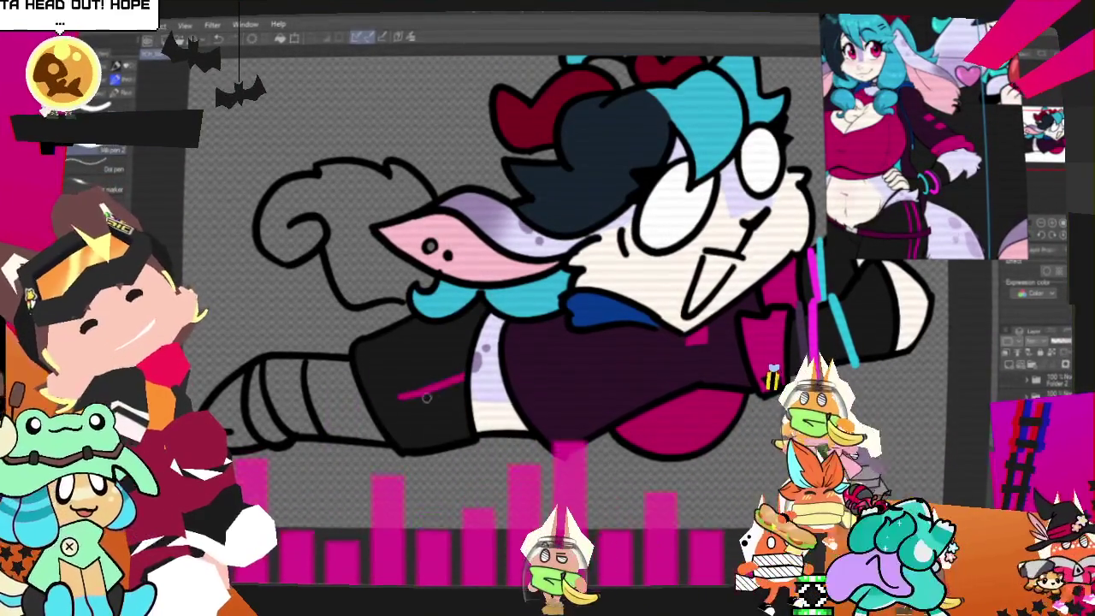
left_click_drag(466, 400, 380, 421)
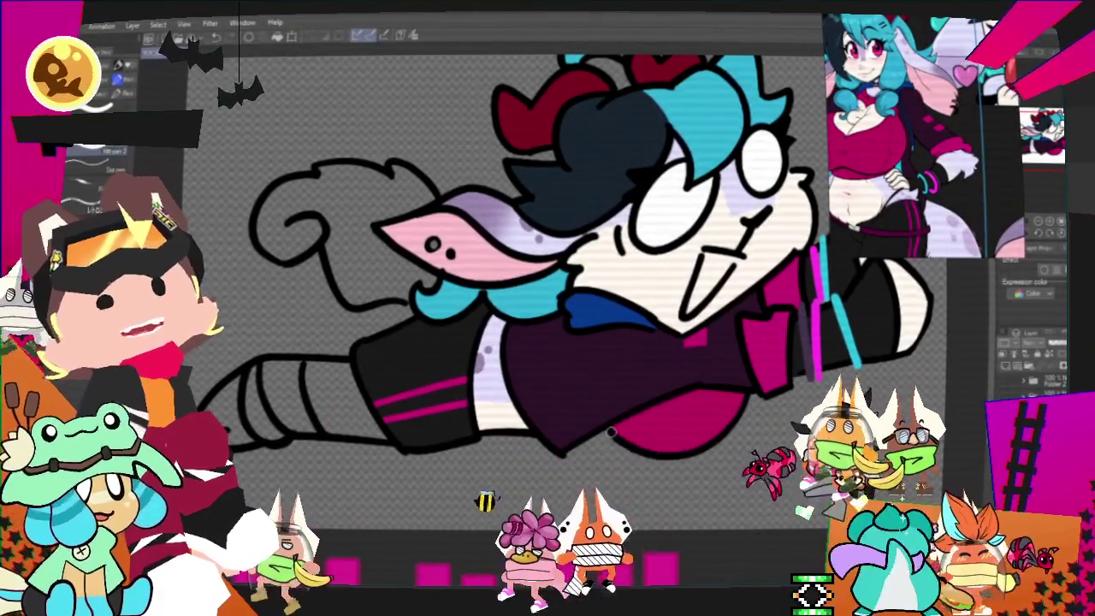
scroll(627, 416, "down", 3)
scroll(607, 338, "up", 3)
scroll(608, 338, "up", 1)
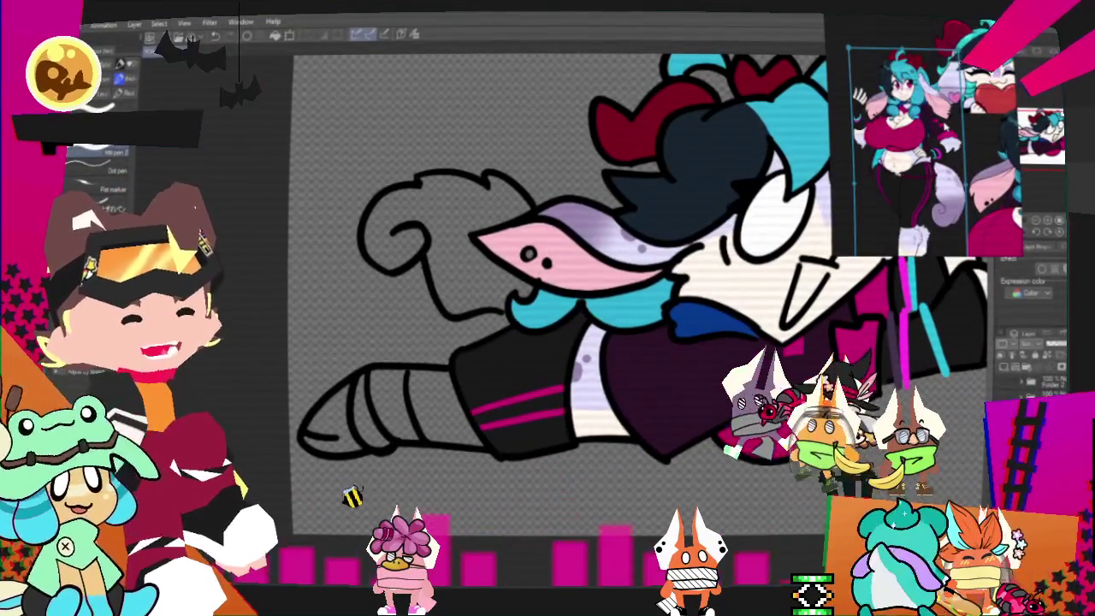
scroll(941, 145, "down", 2)
scroll(975, 137, "up", 3)
scroll(976, 137, "up", 1)
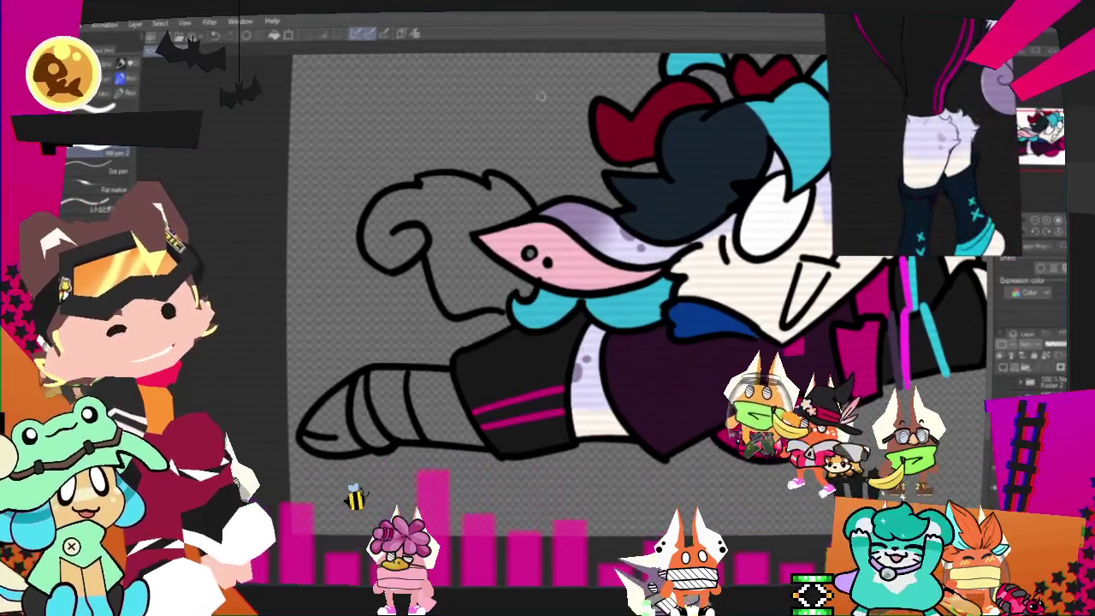
left_click(413, 35)
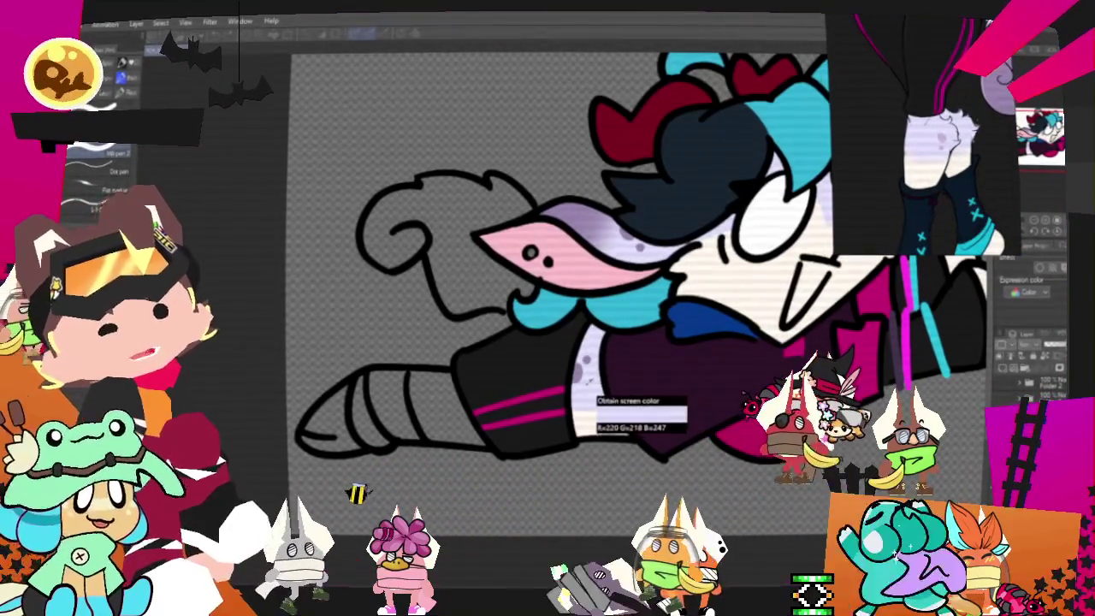
left_click(599, 396)
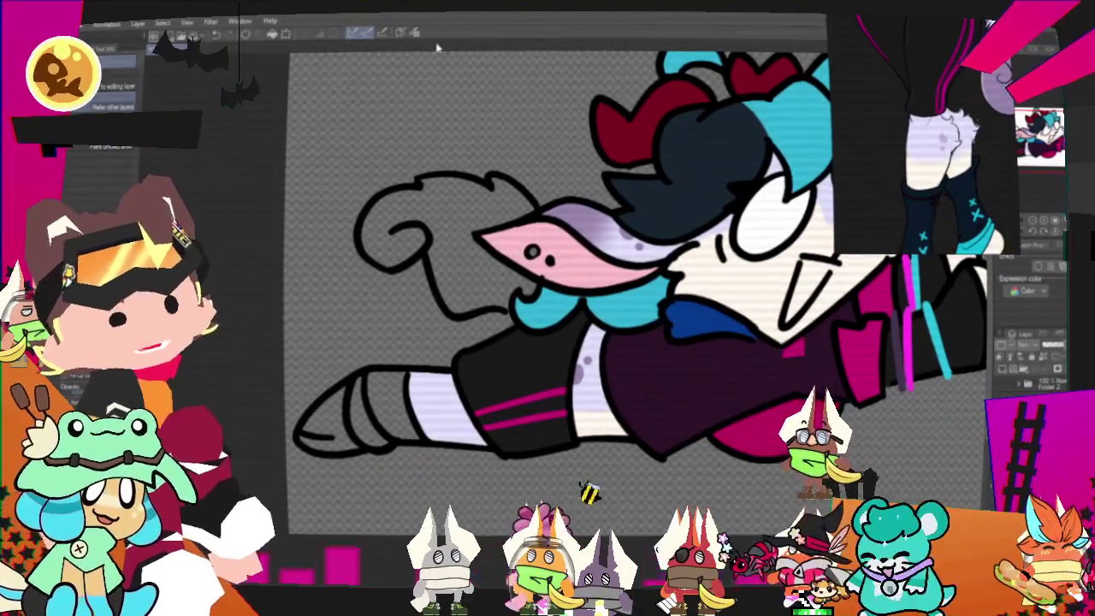
- Colour the leg tip dark red with the sampled colours, undoing and restoring the fill
left_click(948, 225)
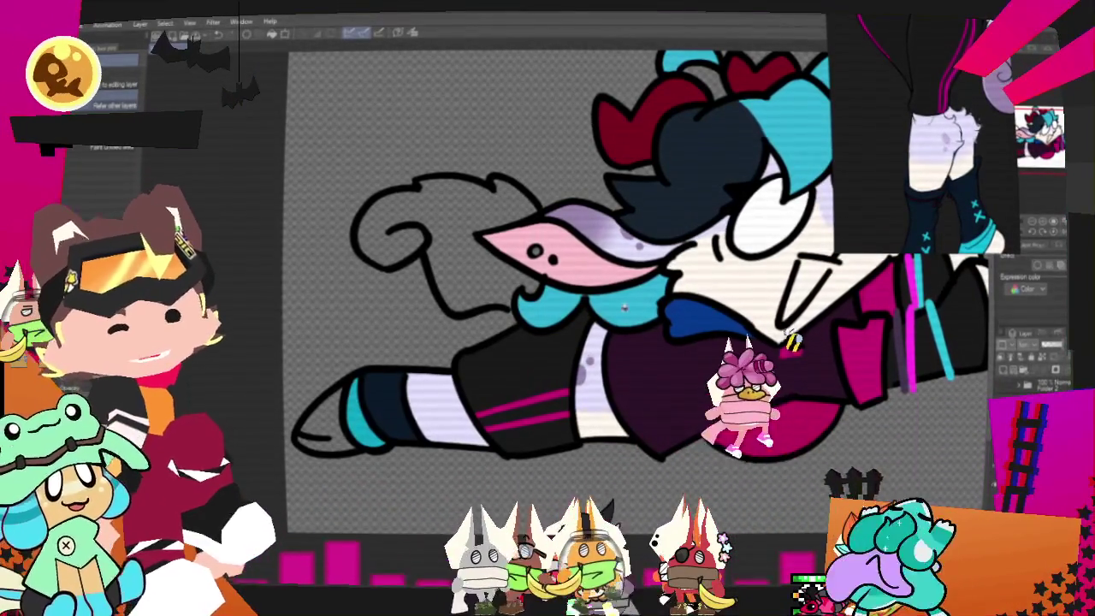
scroll(991, 198, "down", 2)
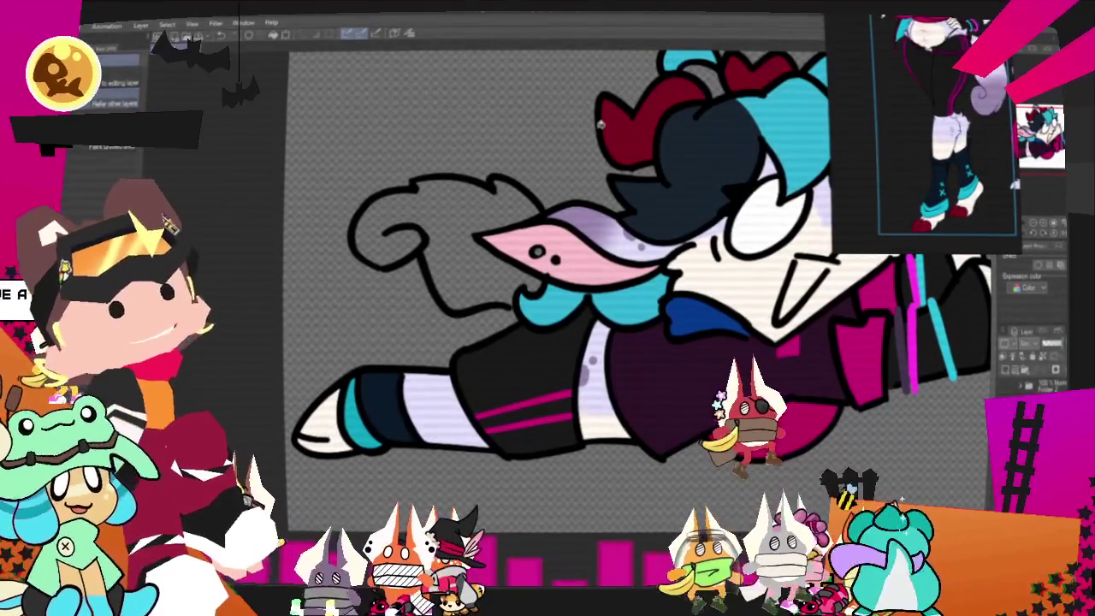
key("p")
key("ctrl+z")
key("ctrl+y")
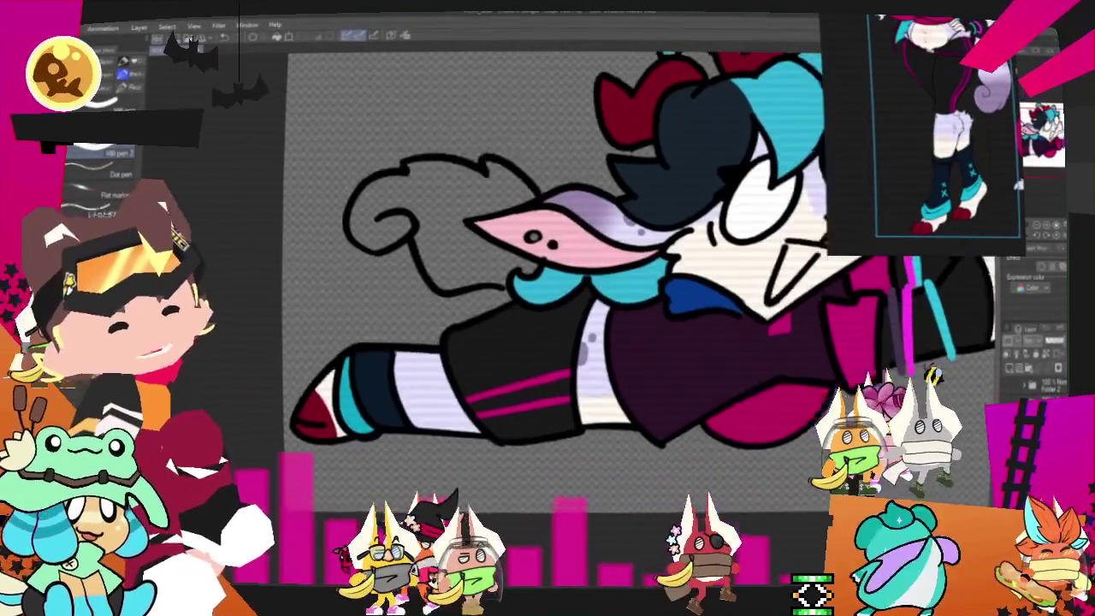
left_click_drag(391, 358, 513, 282)
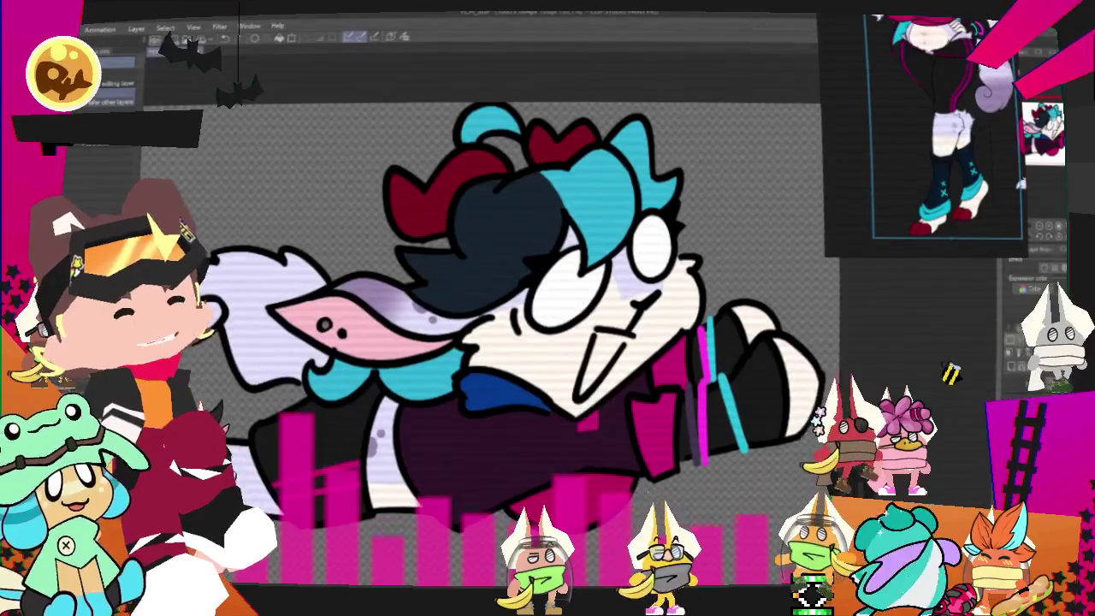
- Select the tail and spray soft purple airbrush shading inside it
scroll(999, 138, "up", 2)
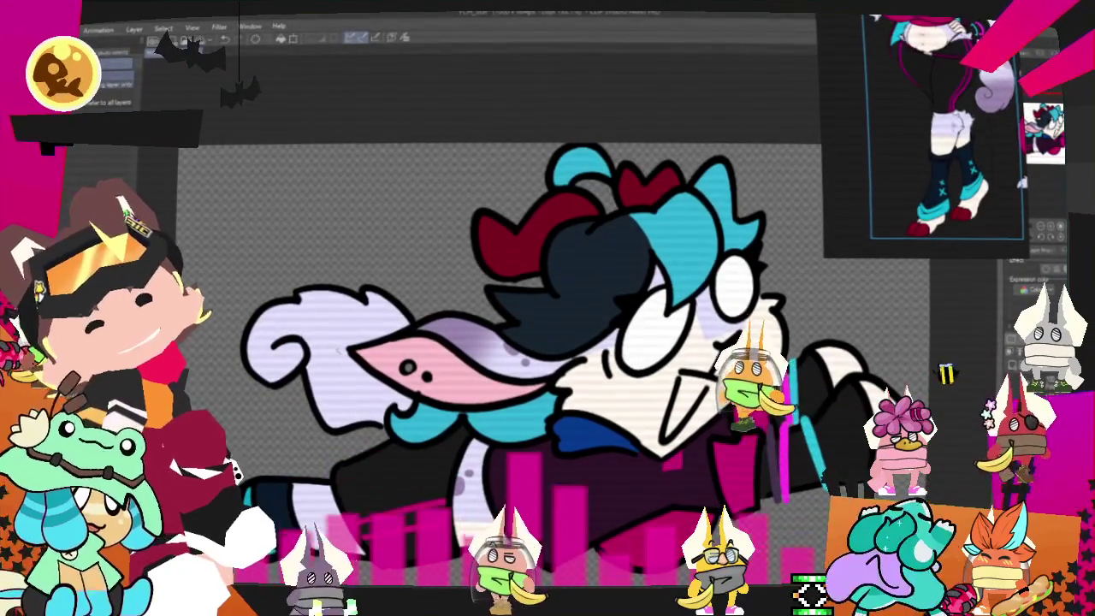
left_click(299, 342)
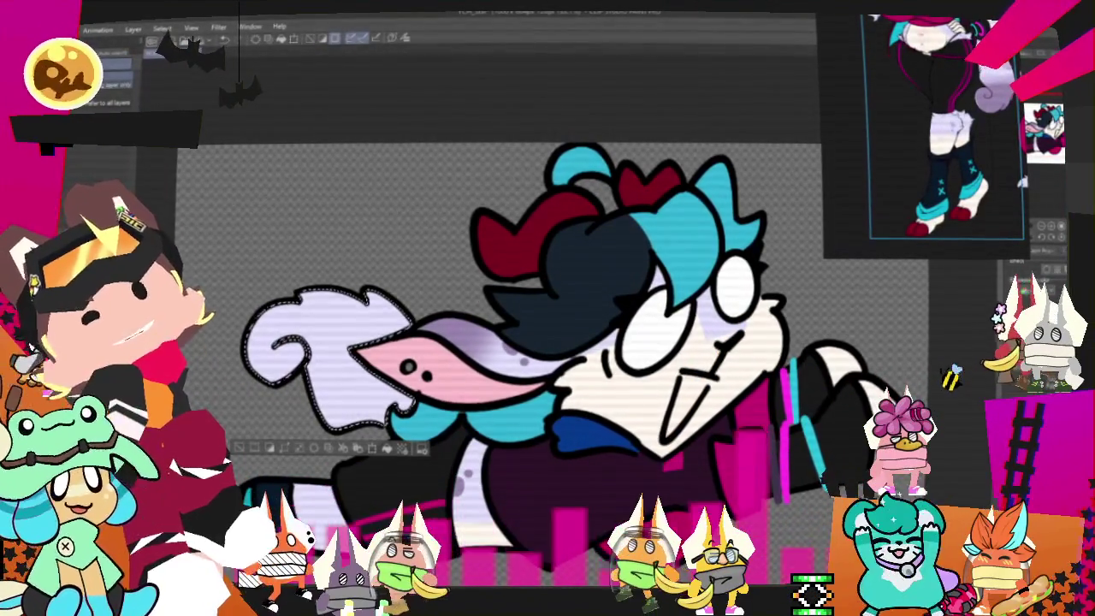
key("b")
left_click_drag(274, 316, 394, 360)
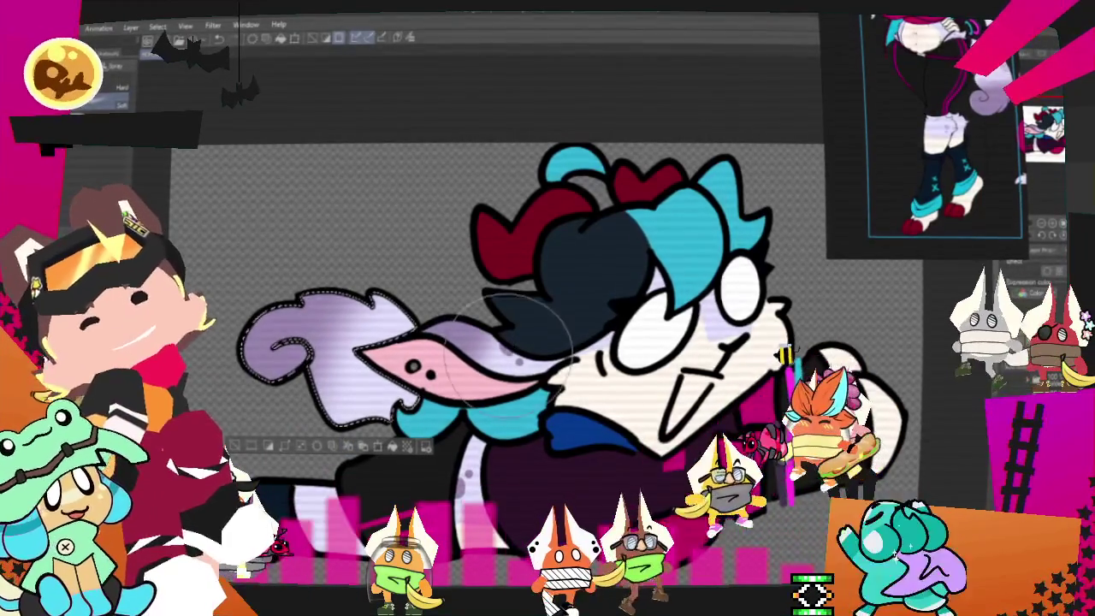
left_click(75, 175)
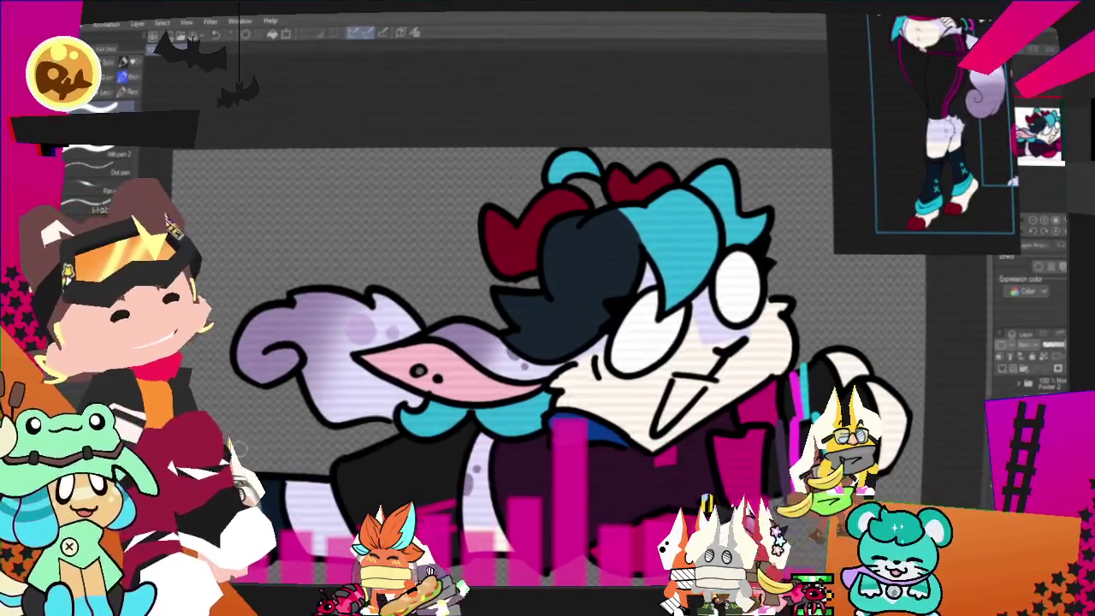
- Zoom the Sub View reference onto the face and sample its eye colour
scroll(511, 299, "down", 2)
scroll(511, 299, "down", 3)
scroll(511, 299, "up", 2)
scroll(512, 299, "up", 2)
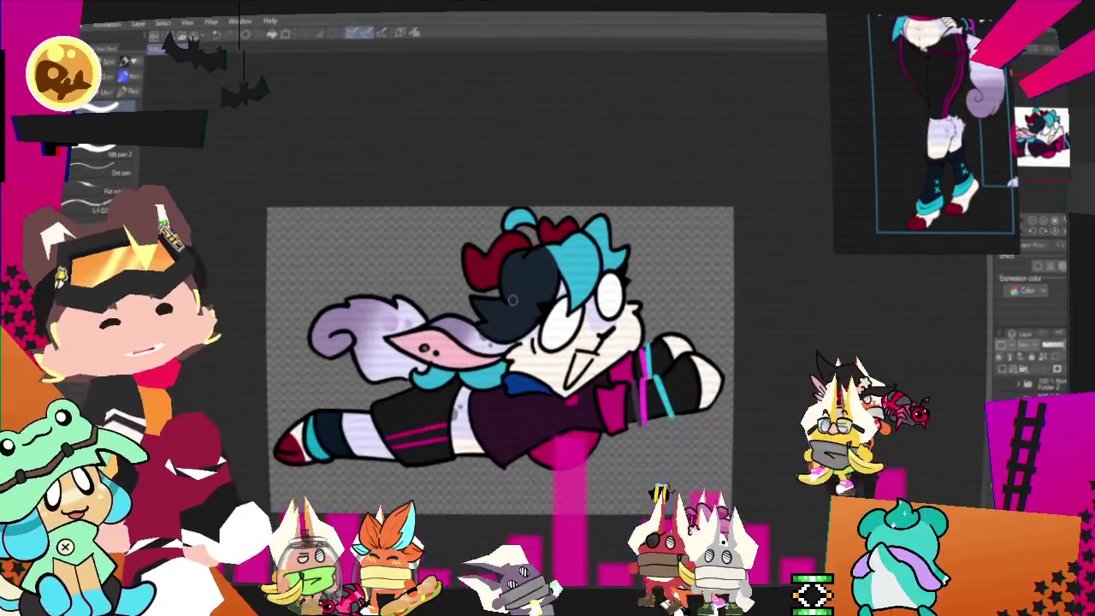
scroll(512, 300, "up", 1)
scroll(912, 39, "up", 3)
scroll(912, 40, "up", 2)
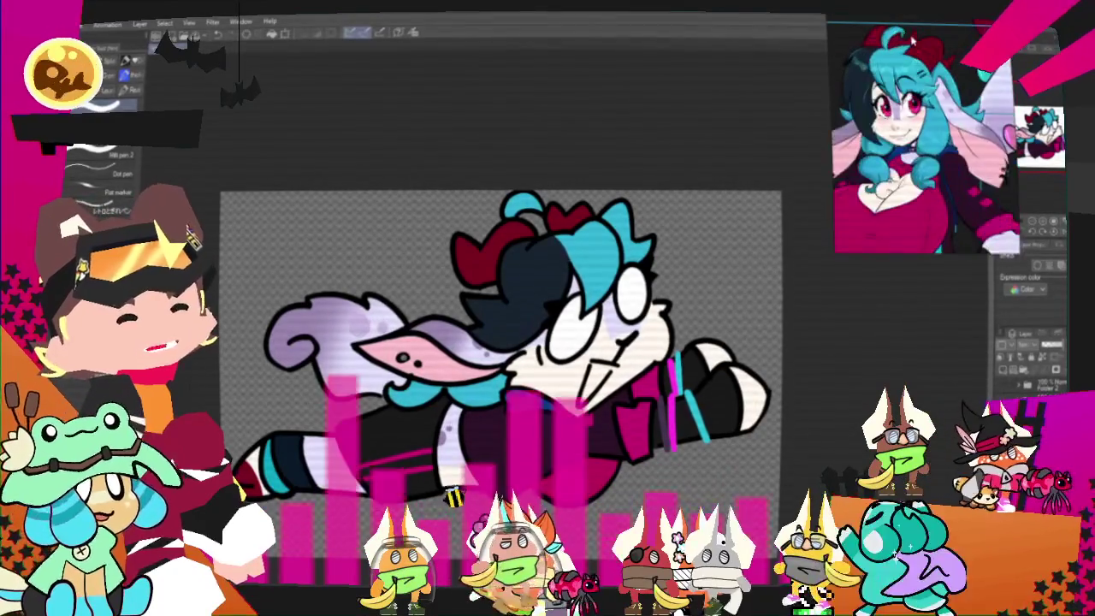
scroll(911, 39, "up", 1)
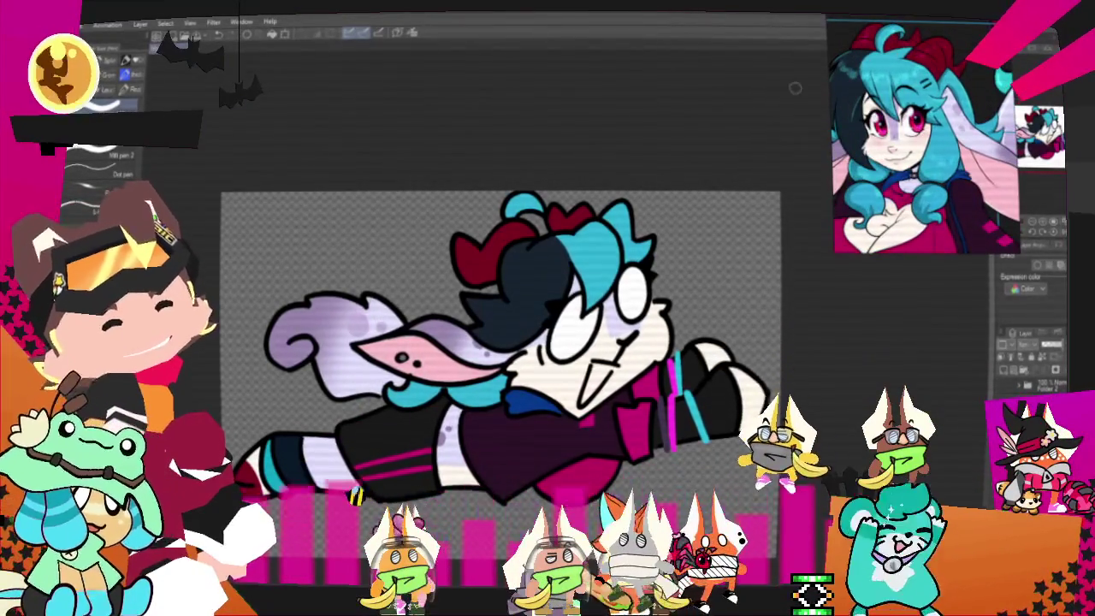
scroll(924, 137, "down", 1)
scroll(349, 267, "up", 2)
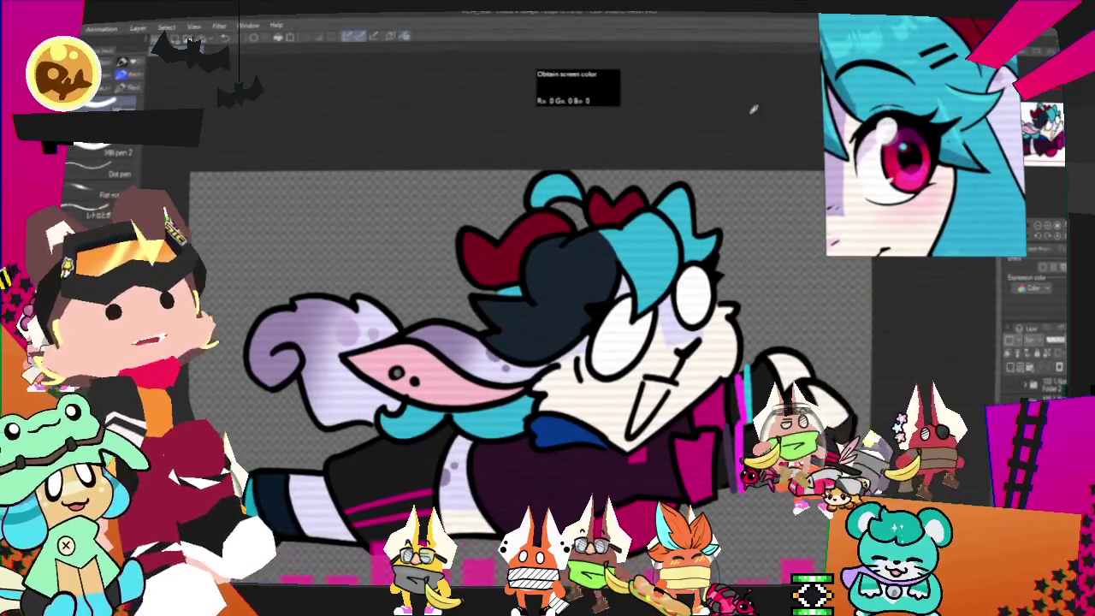
left_click(631, 338)
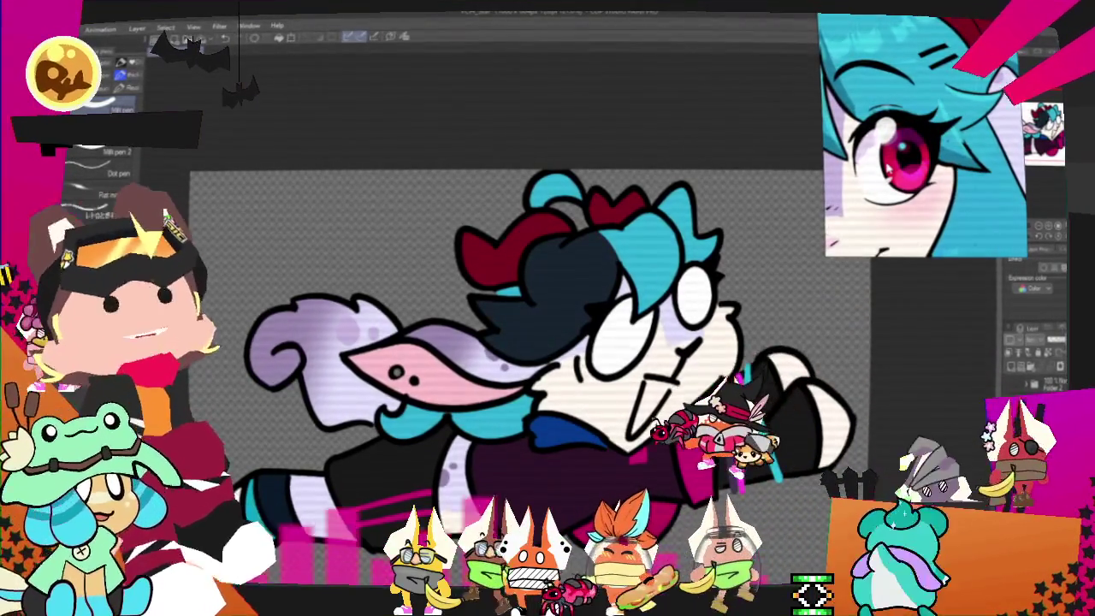
- Draw a red pupil in the upper-right eye, undoing and restoring the stroke
left_click(694, 295)
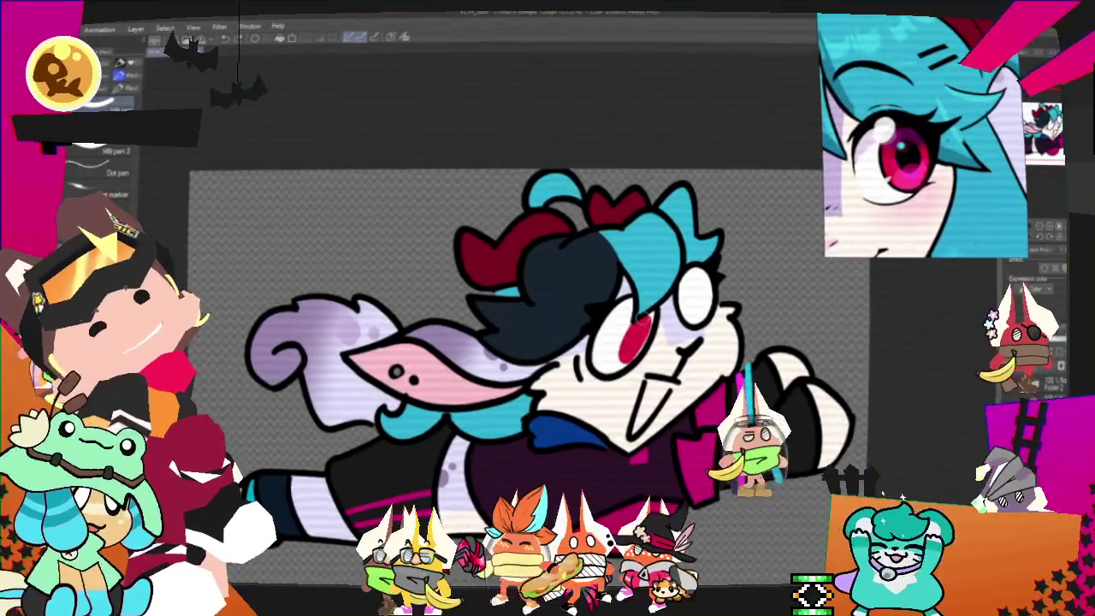
key("ctrl+z")
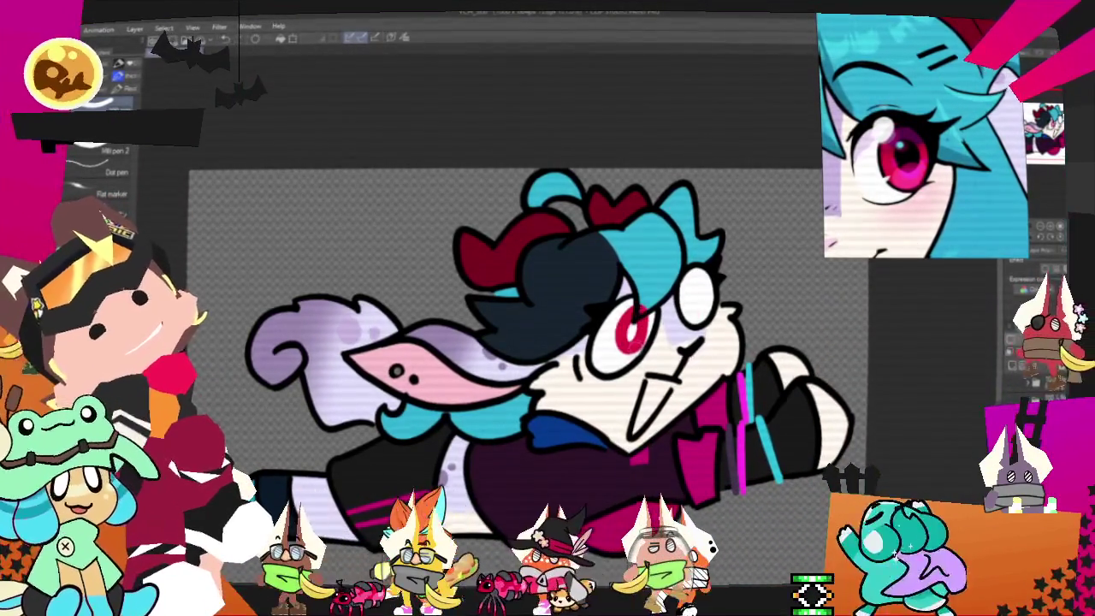
key("ctrl+y")
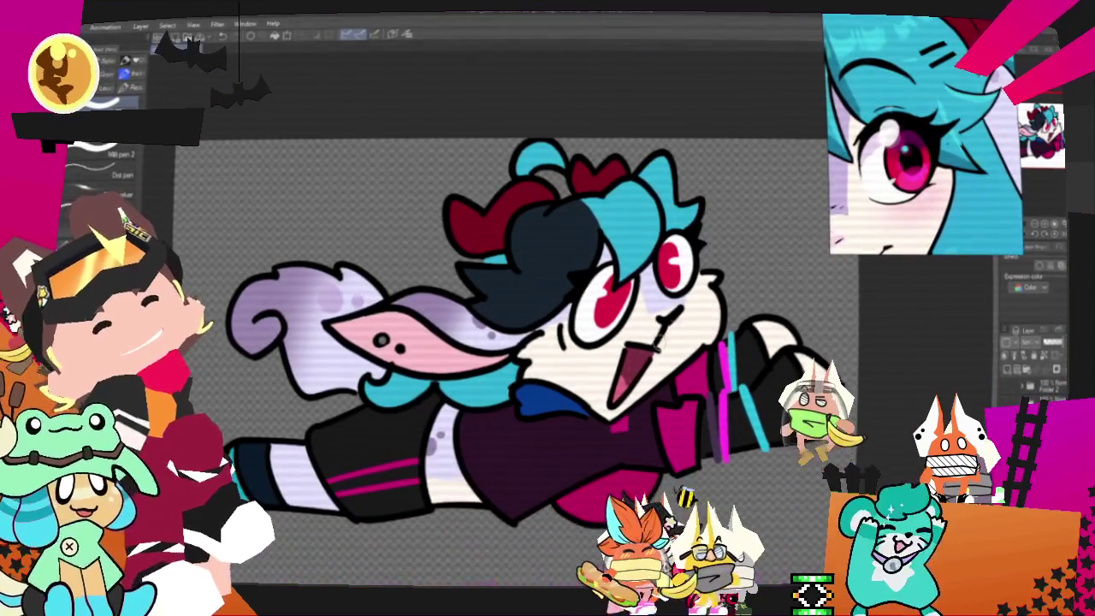
scroll(531, 385, "down", 2)
scroll(530, 385, "down", 2)
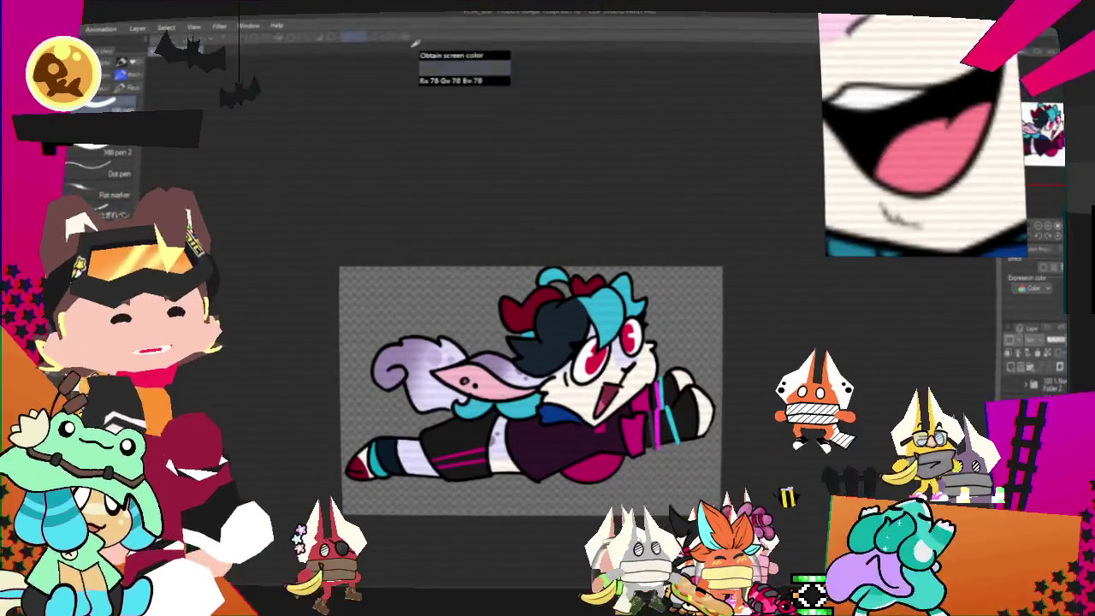
scroll(613, 376, "up", 5)
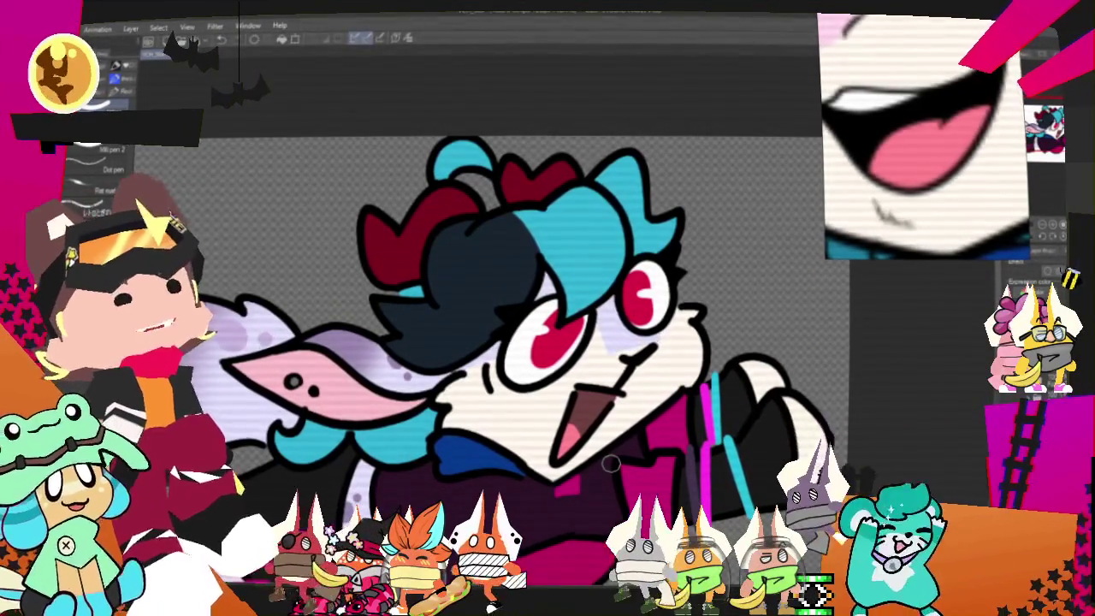
scroll(610, 463, "down", 2)
scroll(610, 463, "down", 2)
scroll(610, 462, "down", 3)
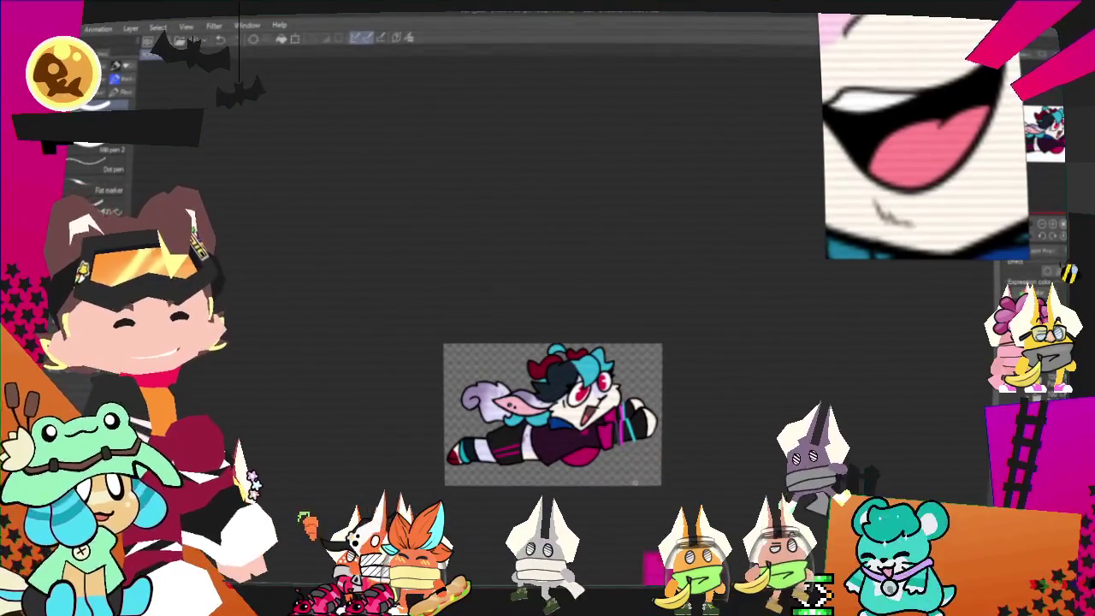
- Export the finished flying character drawing through File > Export (Single Layer) as an image
scroll(642, 488, "up", 2)
left_click(52, 25)
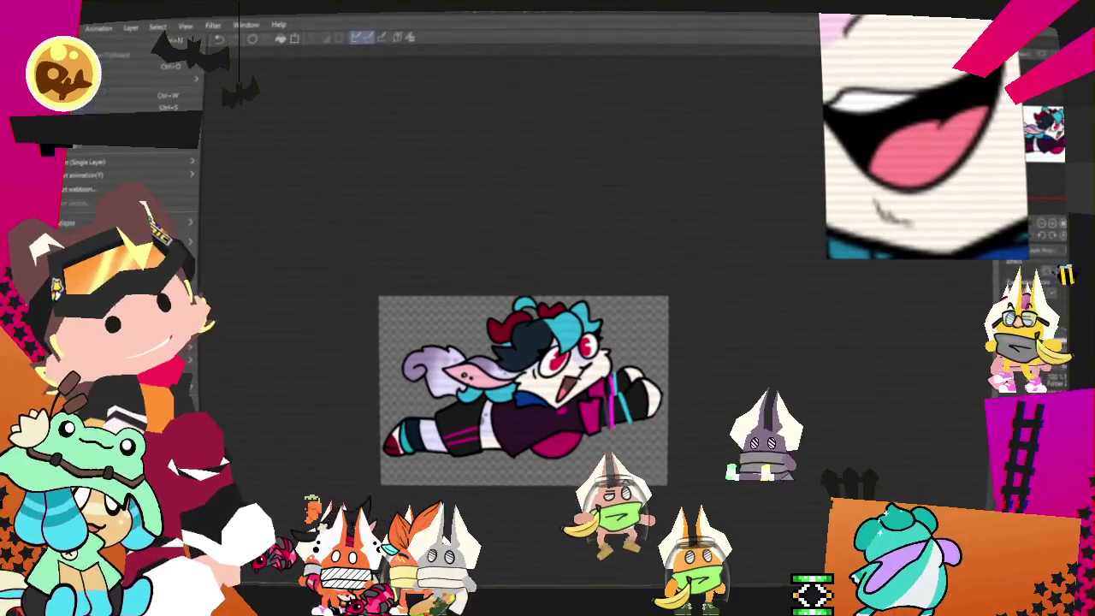
mouse_move(120, 162)
left_click(265, 190)
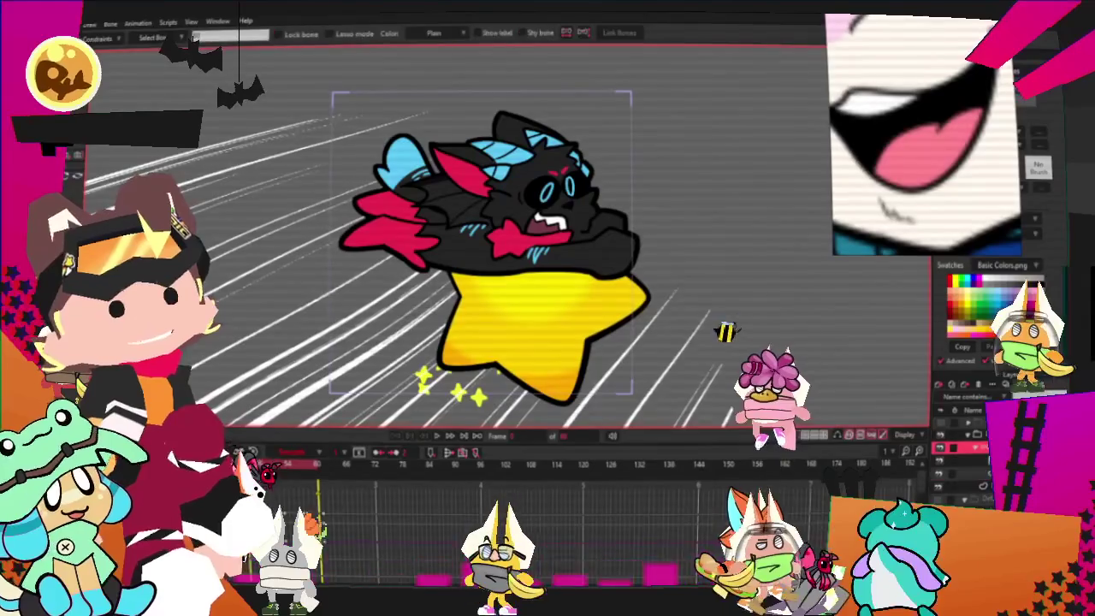
- Set the character image layer's source image to the newly exported flying character file
key("a")
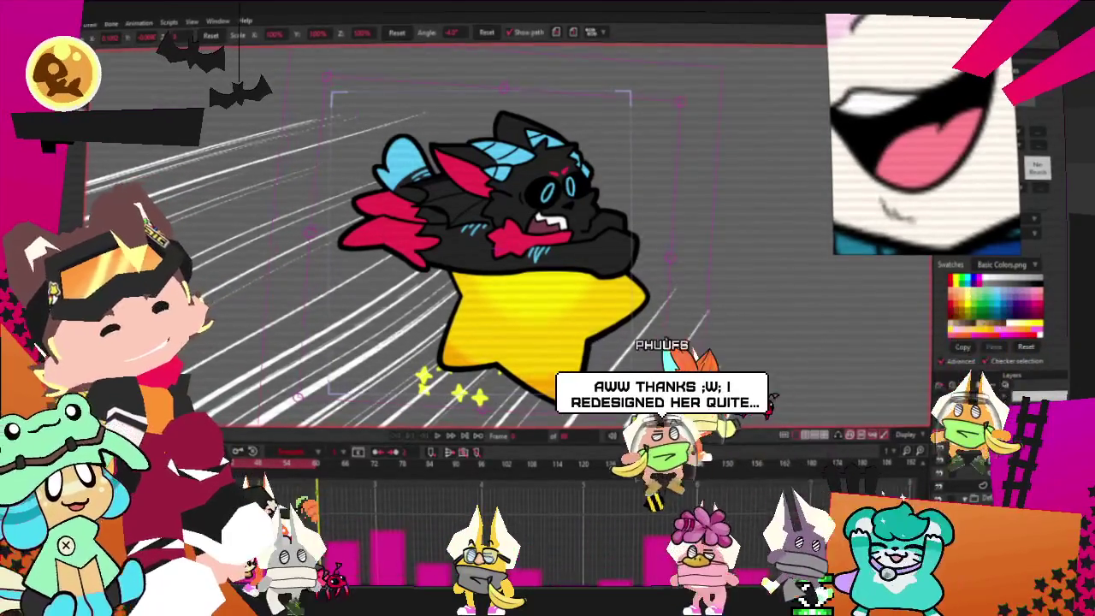
double_click(960, 391)
left_click(736, 163)
left_click(726, 200)
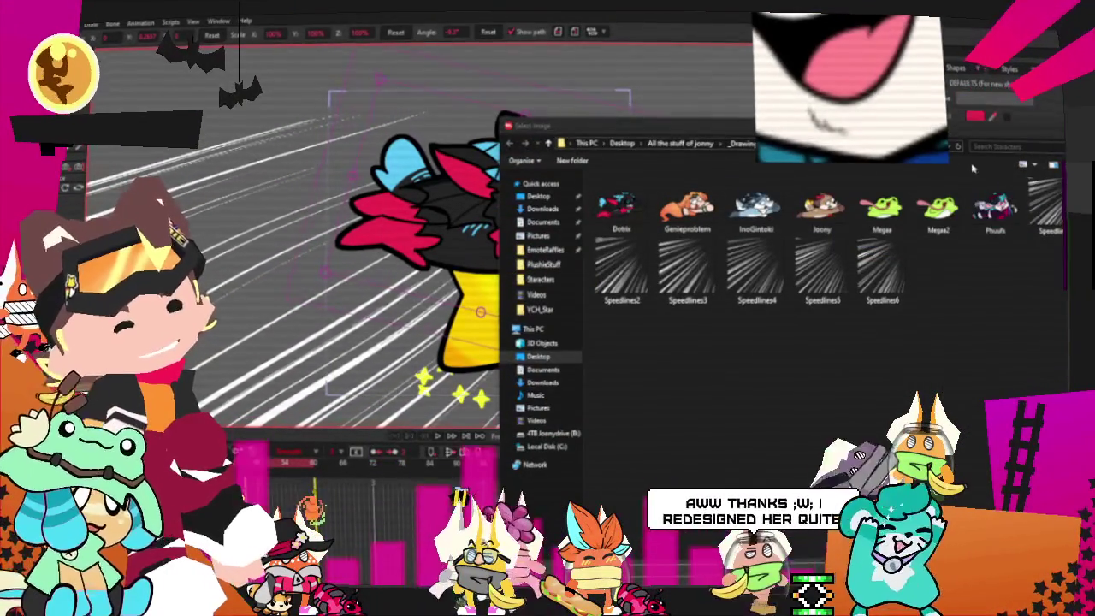
double_click(995, 205)
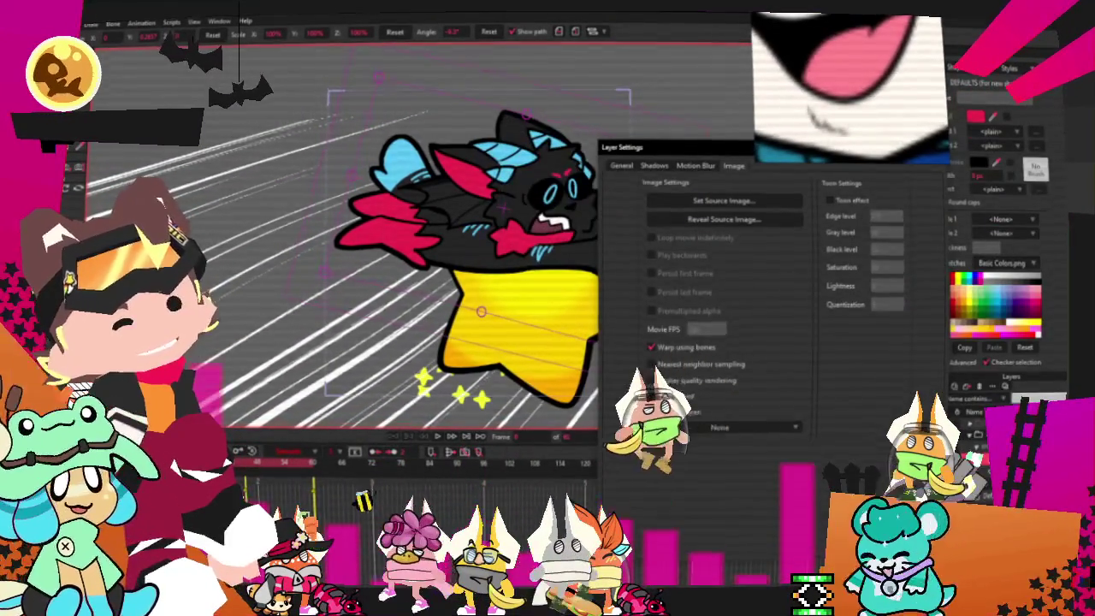
key("Return")
scroll(522, 280, "up", 2)
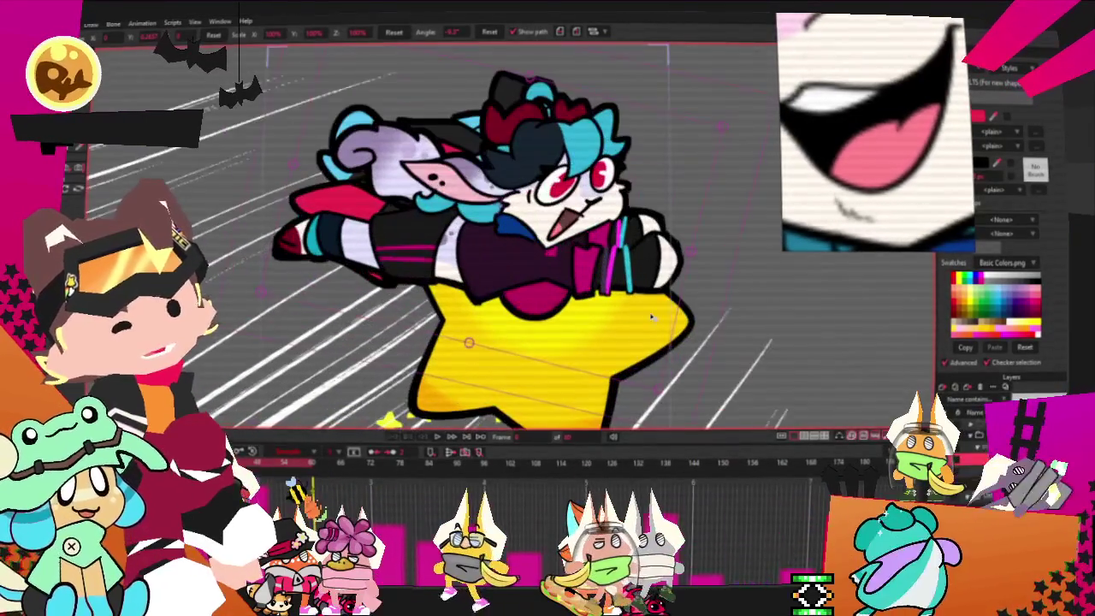
scroll(522, 257, "up", 2)
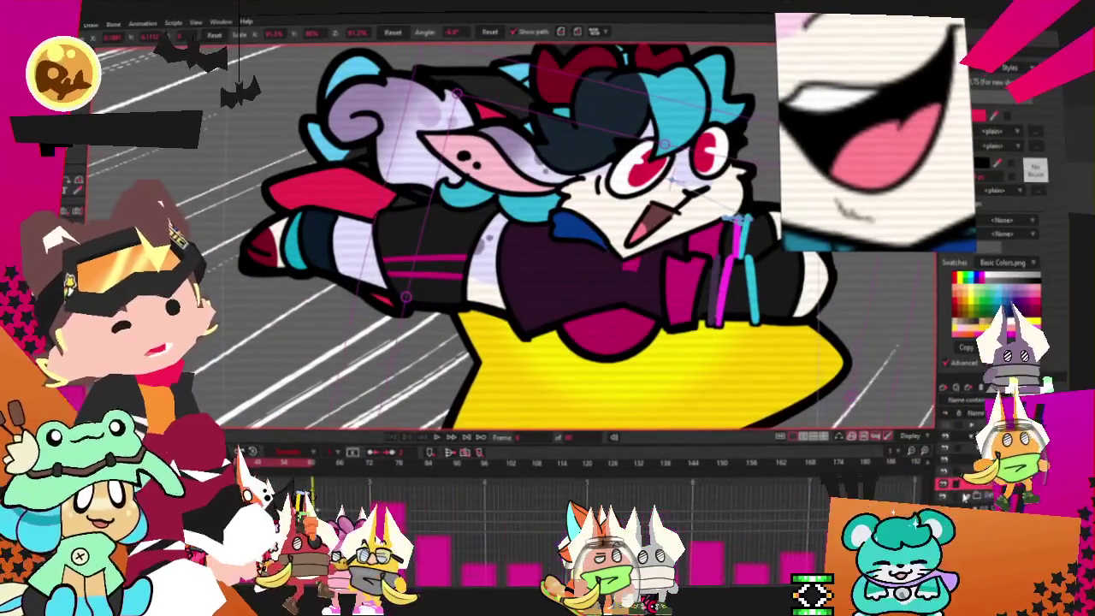
- Select the layer above and pick the arm's points with Transform Points
left_click(948, 460)
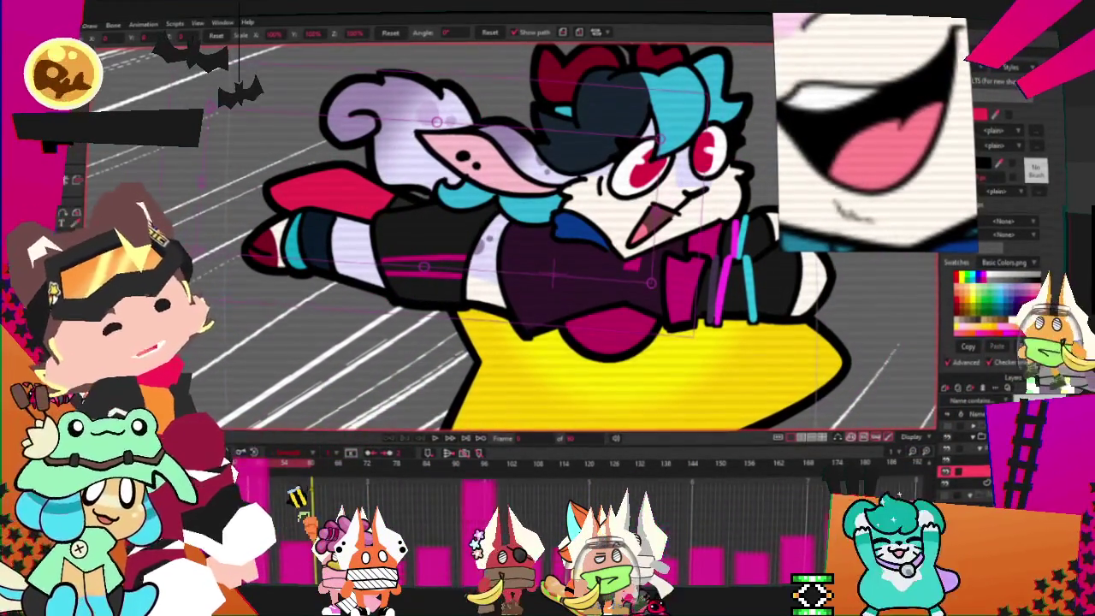
key("alt+s")
scroll(283, 196, "up", 2)
scroll(148, 75, "down", 1)
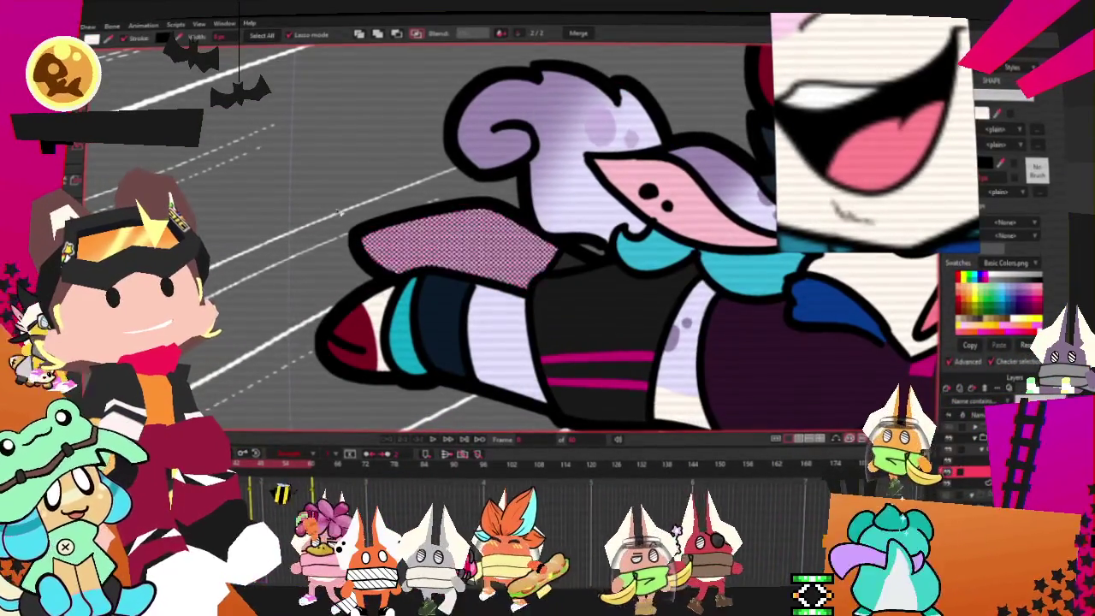
key("t")
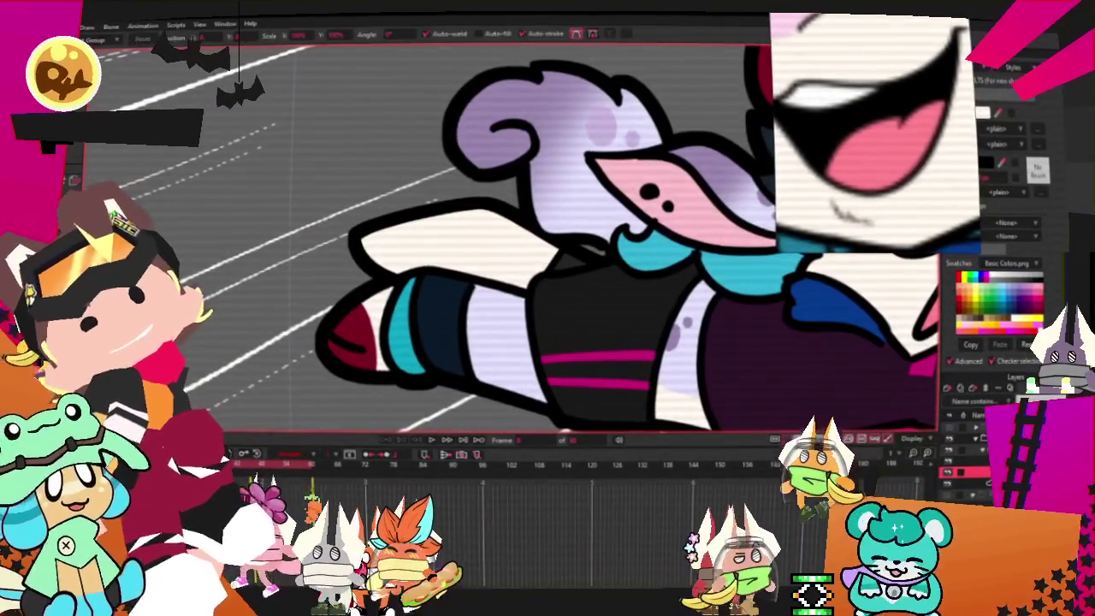
left_click(499, 266)
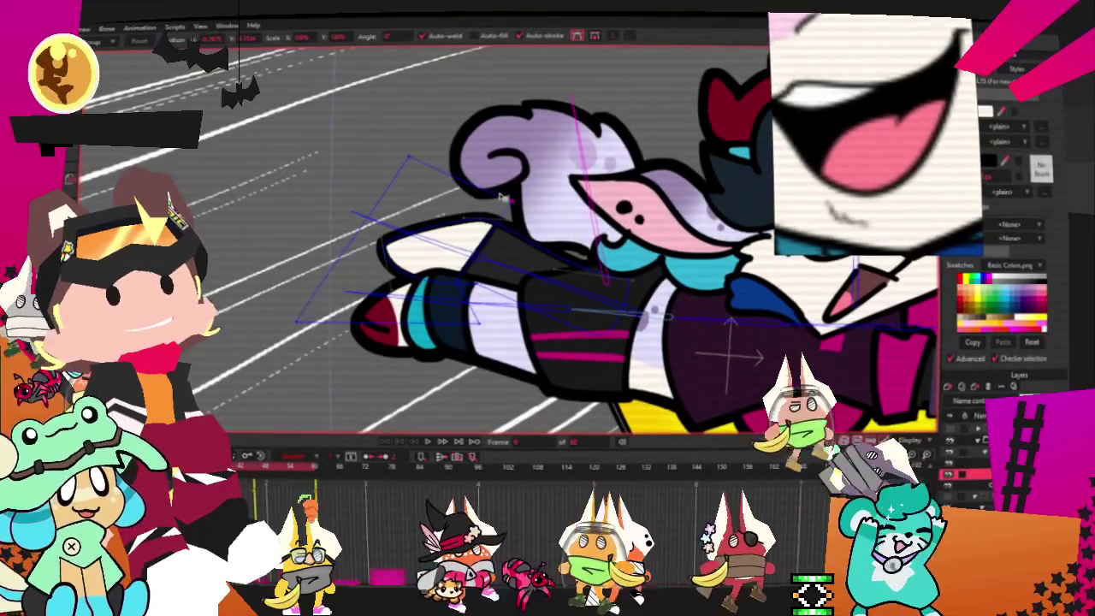
scroll(458, 283, "up", 3)
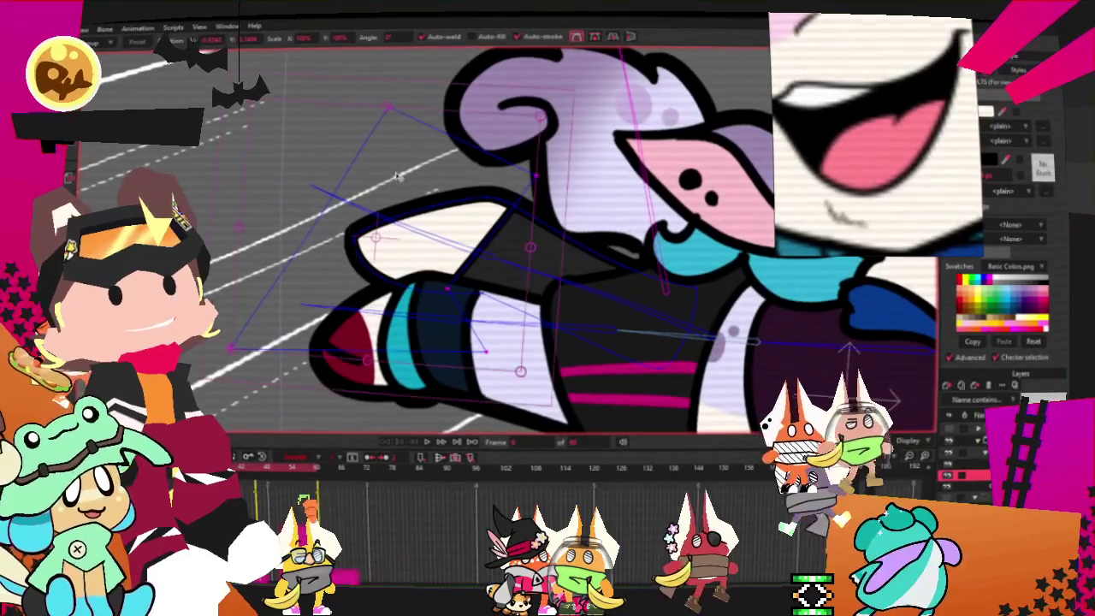
- Reshape and rotate the white vector arm's points to line up with the new arm
left_click_drag(454, 193, 490, 198)
key("g")
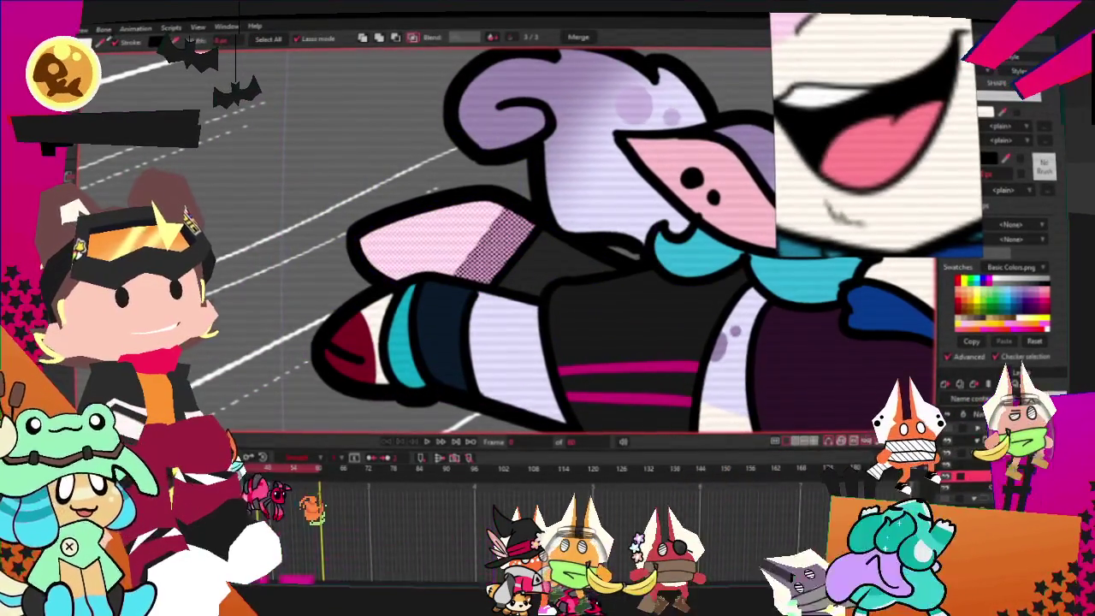
left_click_drag(499, 248, 462, 280)
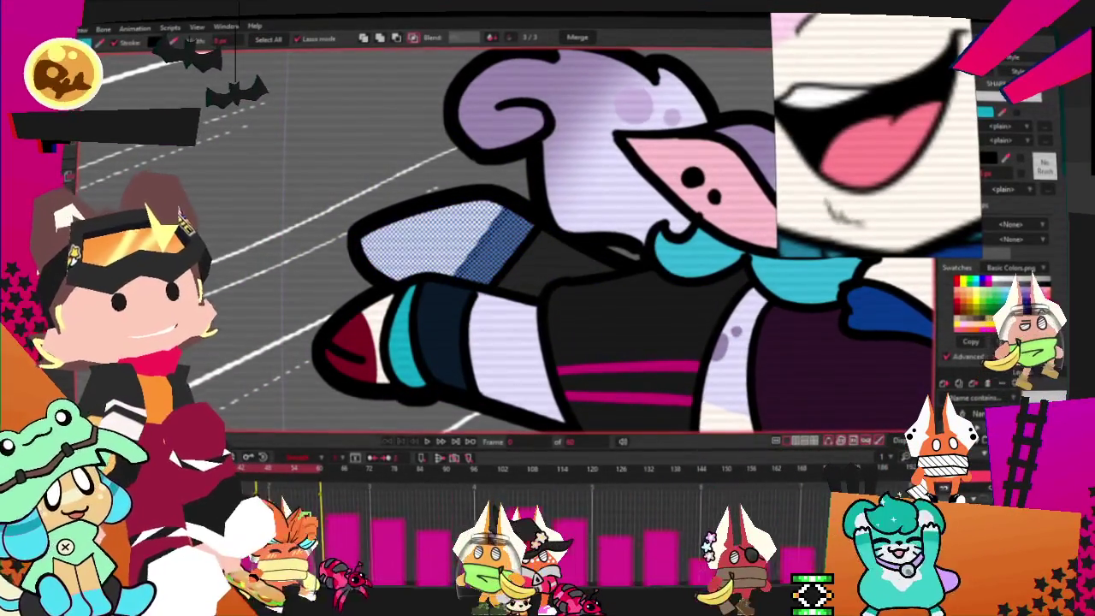
key("t")
left_click(295, 330)
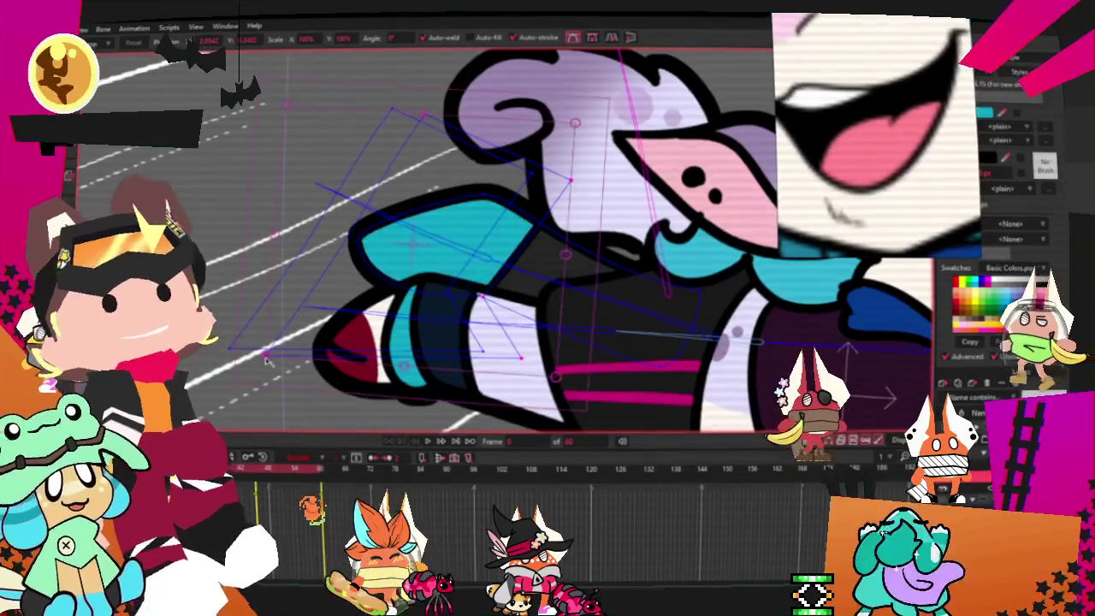
left_click_drag(291, 365, 274, 349)
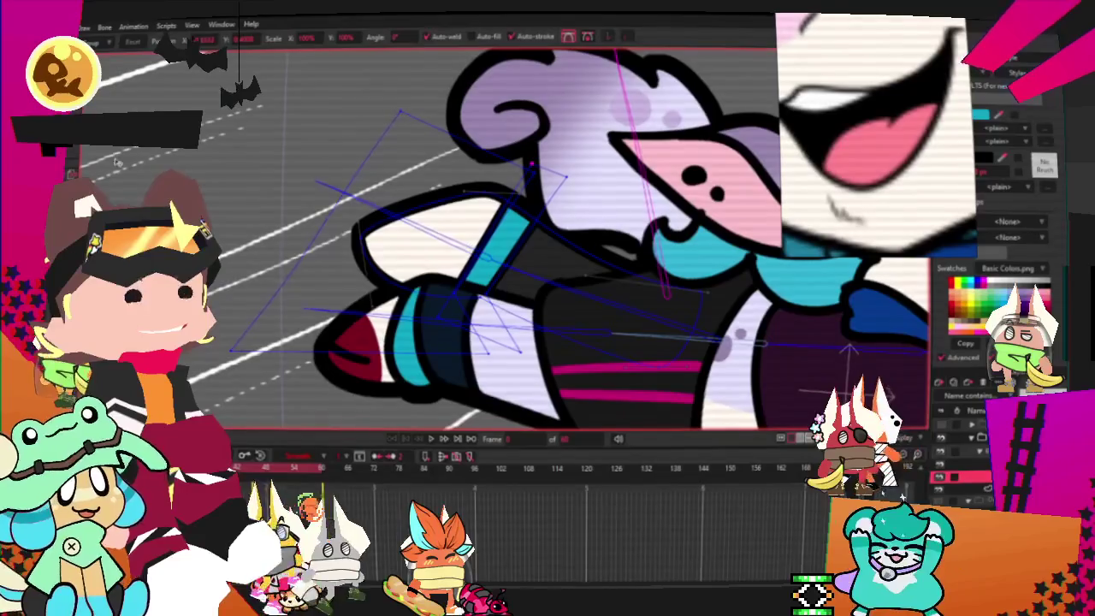
- Fill the arm's white sleeve shape with dark red
key("e")
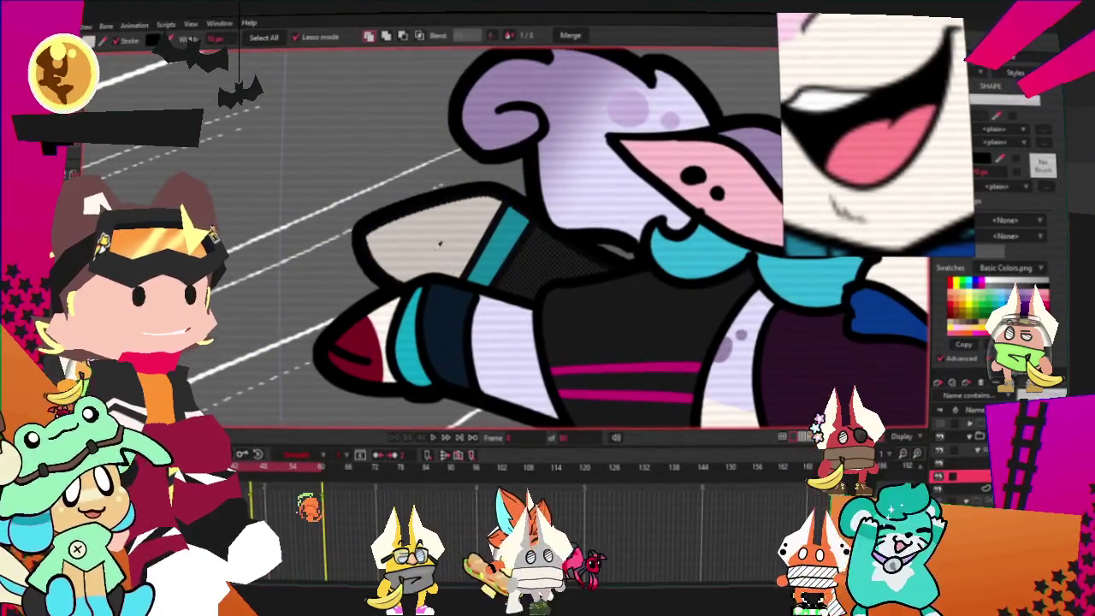
left_click(434, 240)
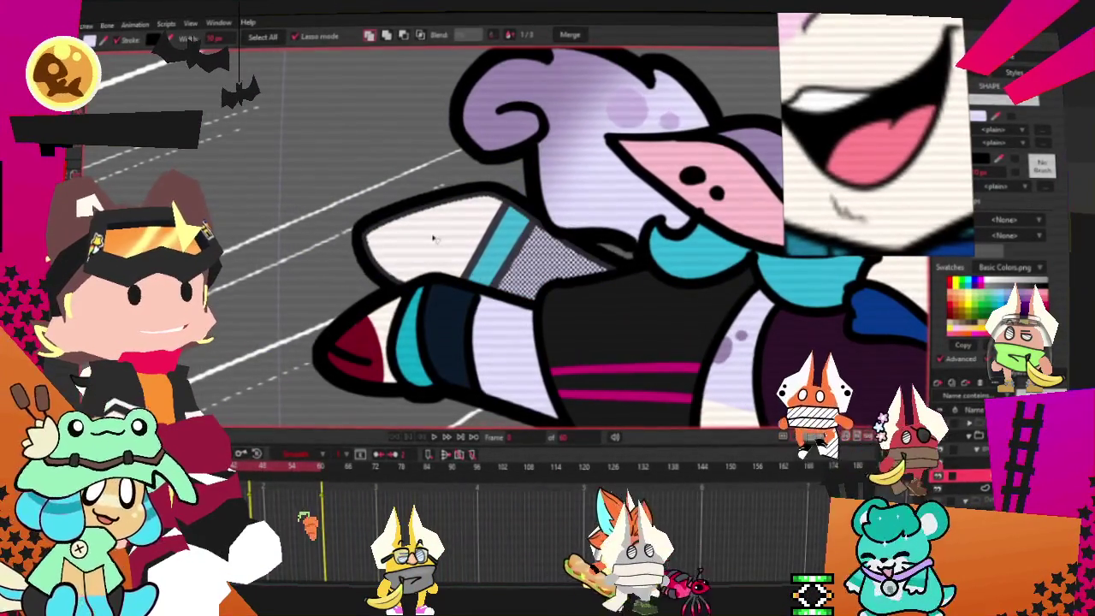
left_click(434, 240)
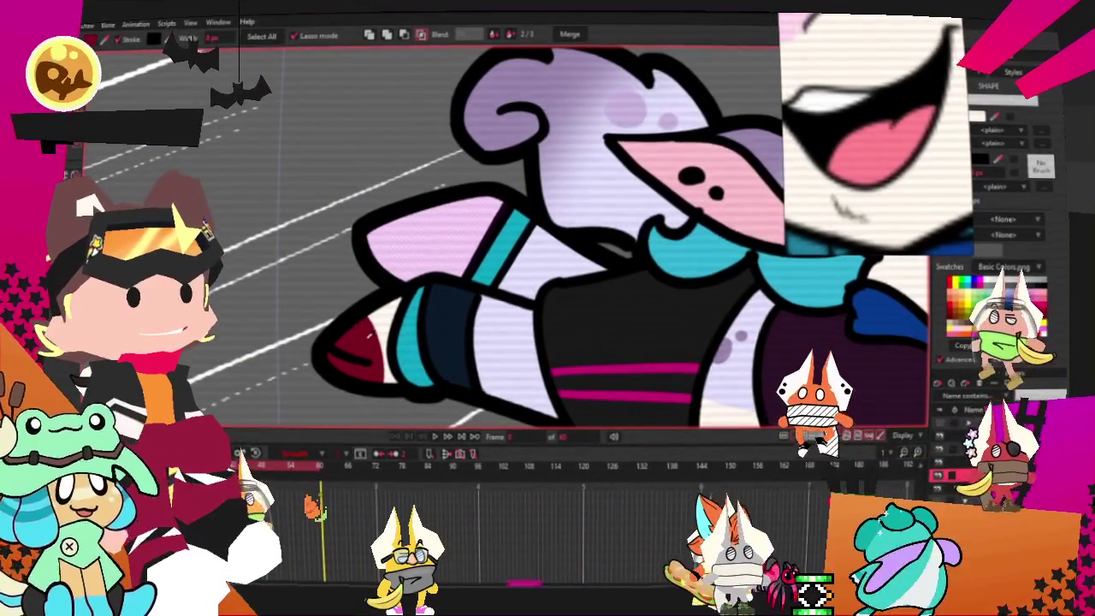
left_click(433, 231)
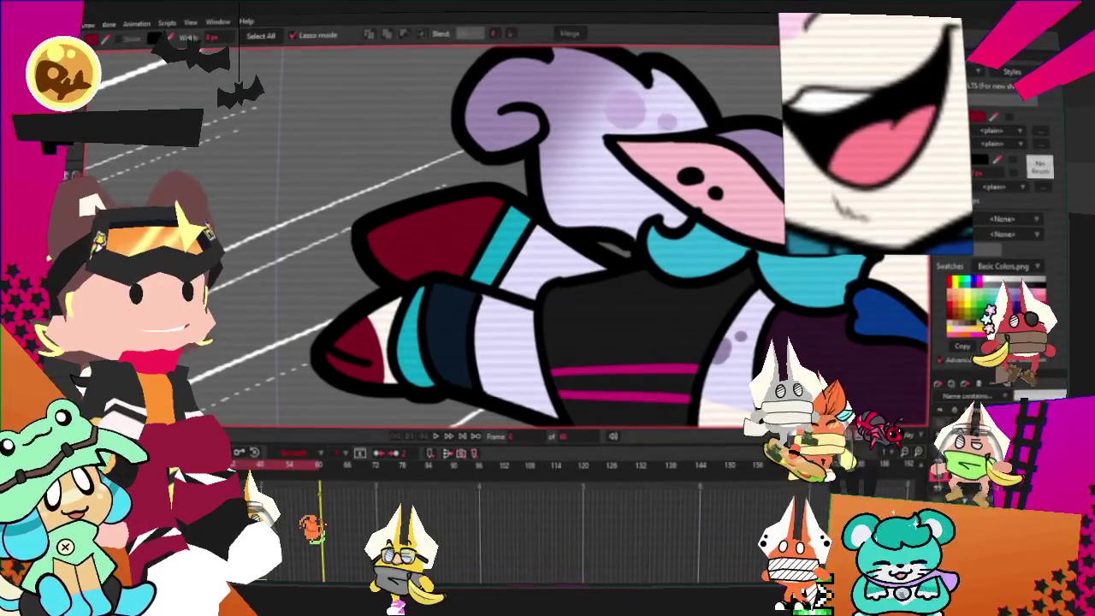
key("t")
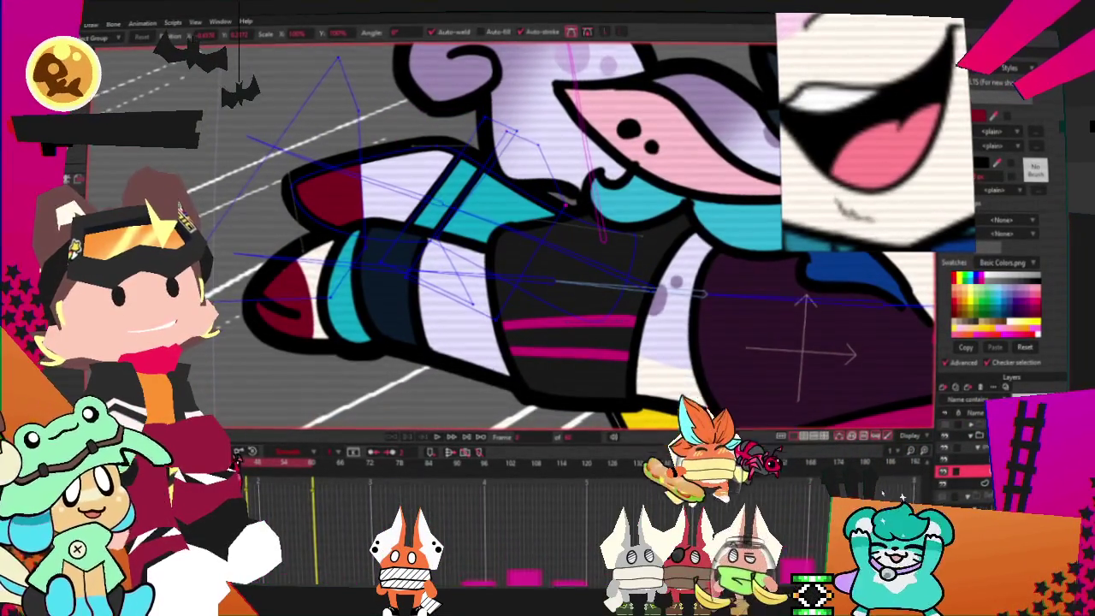
- Deselect the shaded arm, return to Transform Points, and preview the star-riding animation
left_click(126, 156)
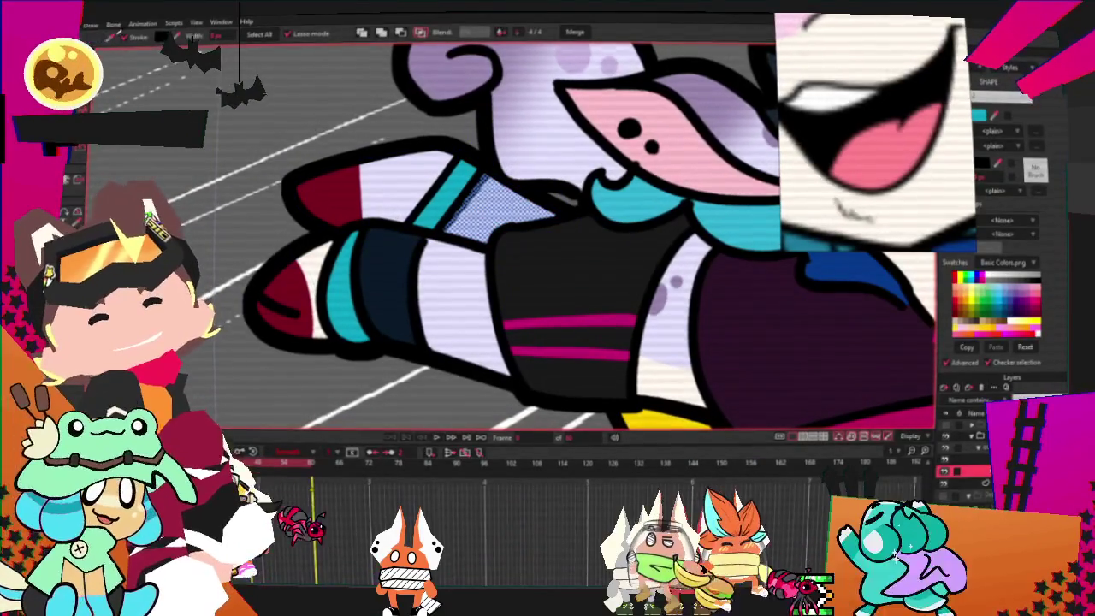
left_click(356, 241)
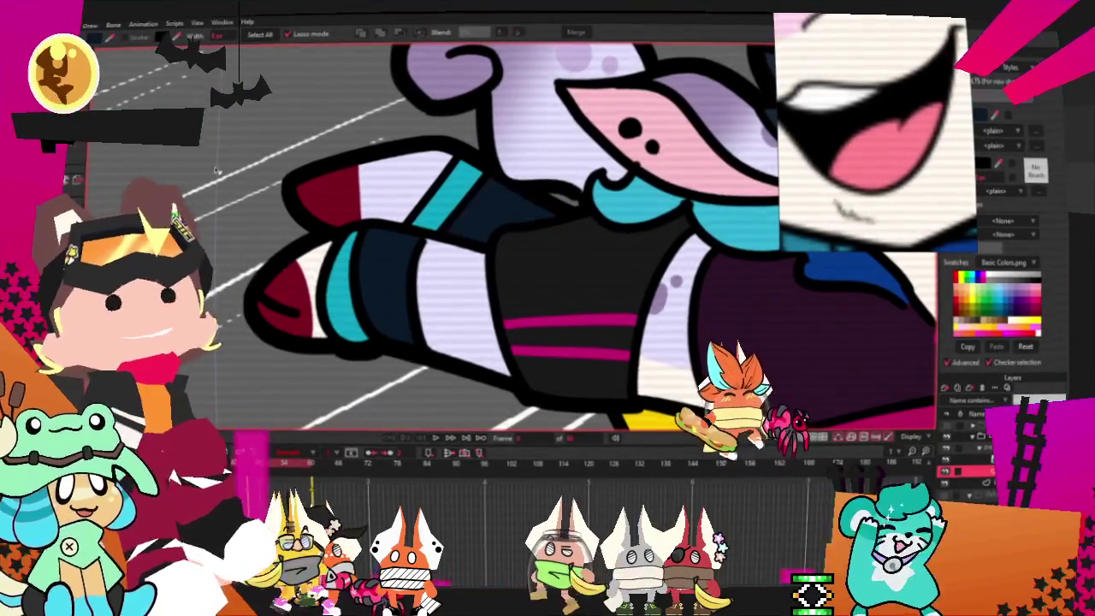
key("t")
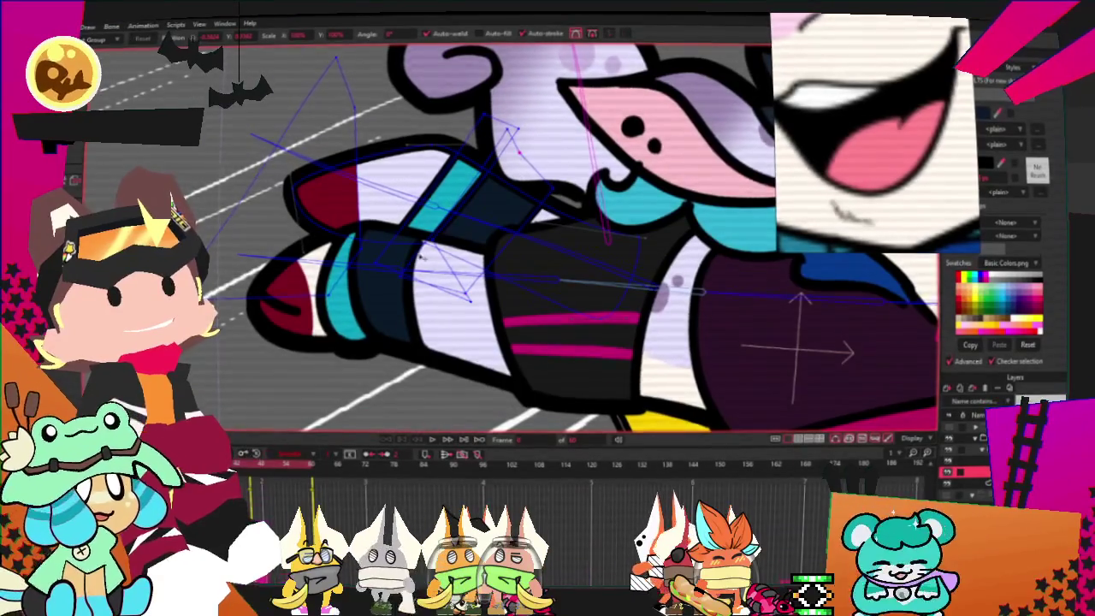
scroll(421, 256, "up", 2)
scroll(312, 196, "down", 1)
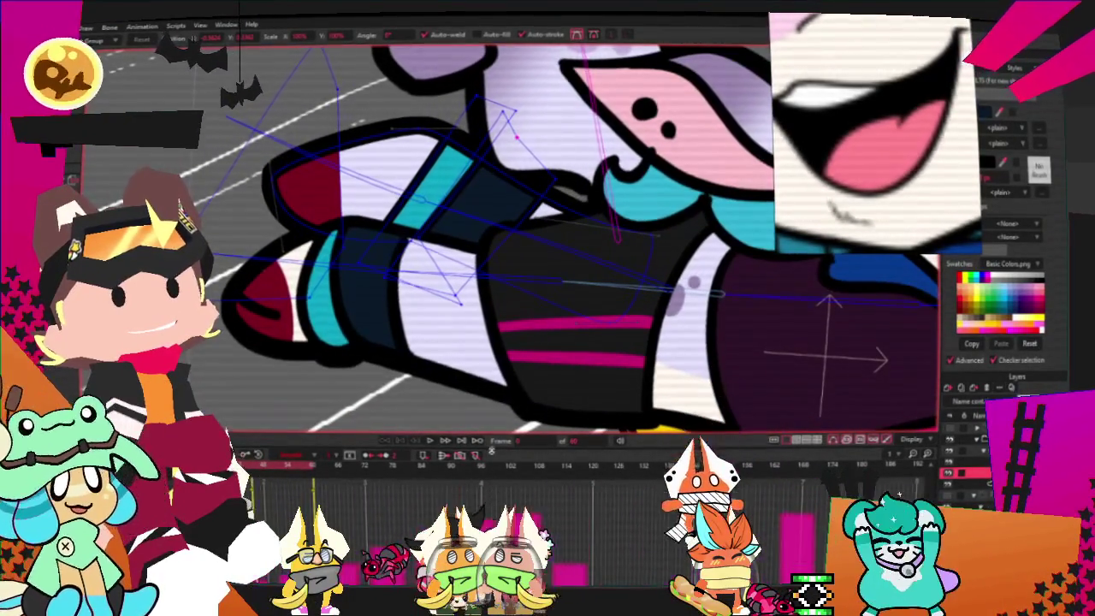
key("space")
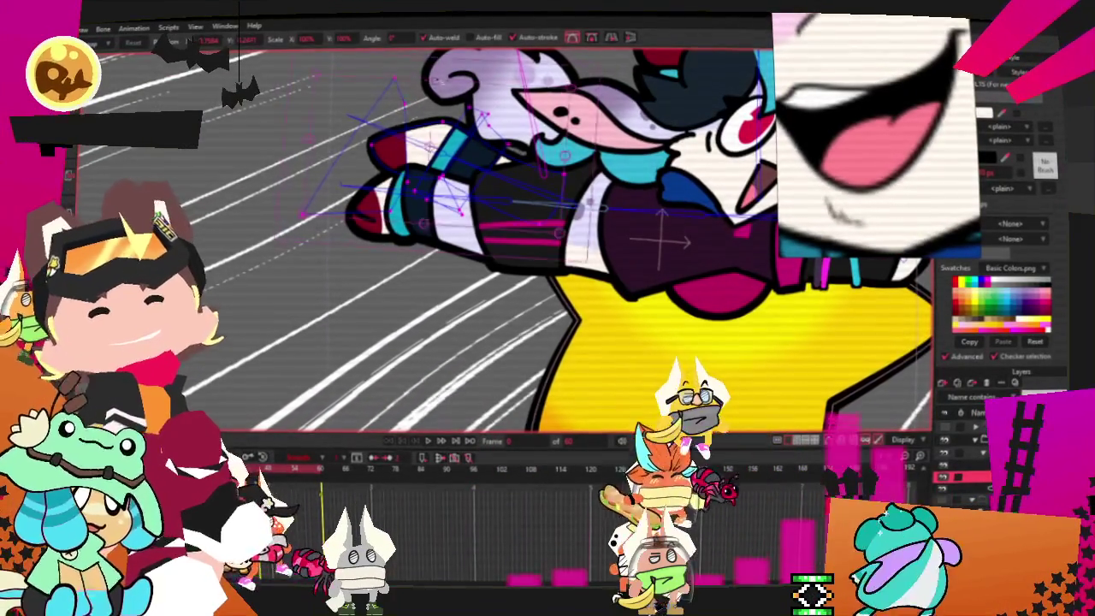
- Rotate the outstretched arm slightly and zoom out to show the whole frame
left_click_drag(310, 152, 526, 171)
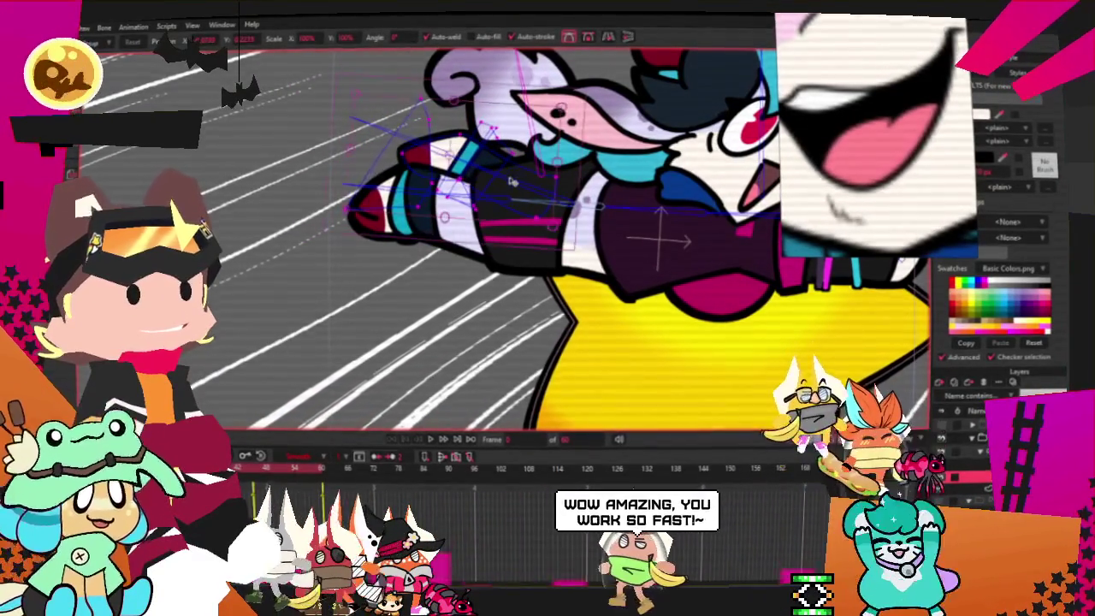
left_click(433, 438)
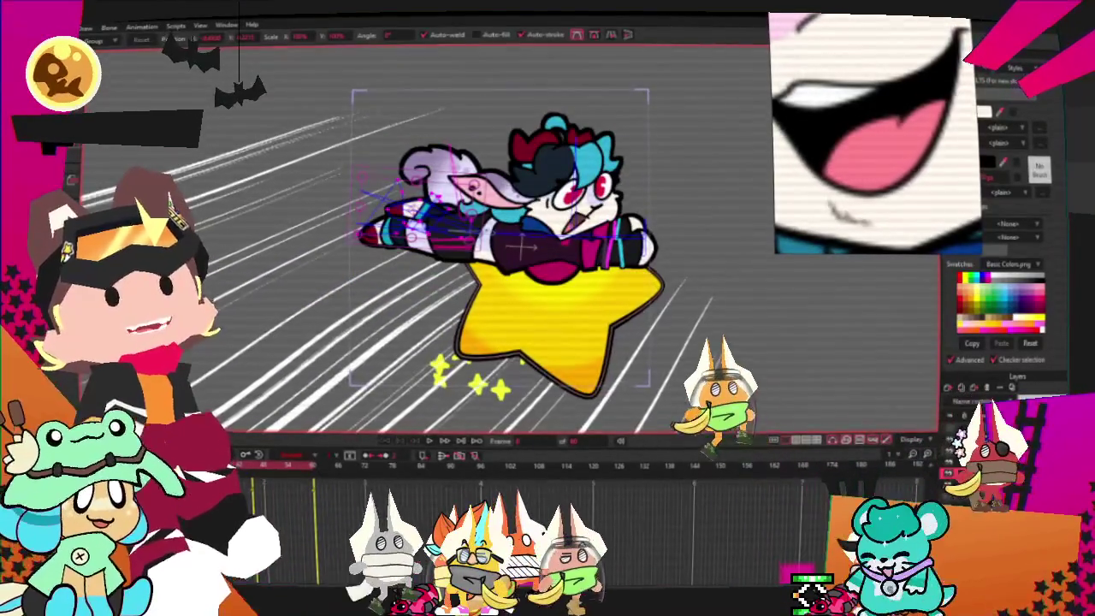
- Render the current frame via File > Render and close the finished render preview
left_click(85, 27)
left_click(154, 253)
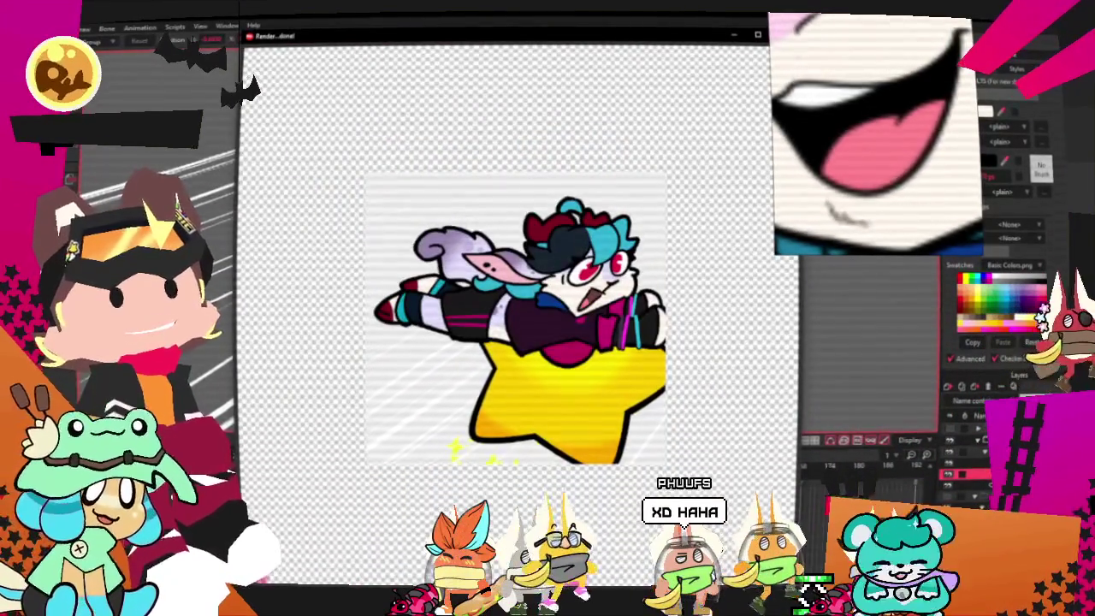
left_click(963, 160)
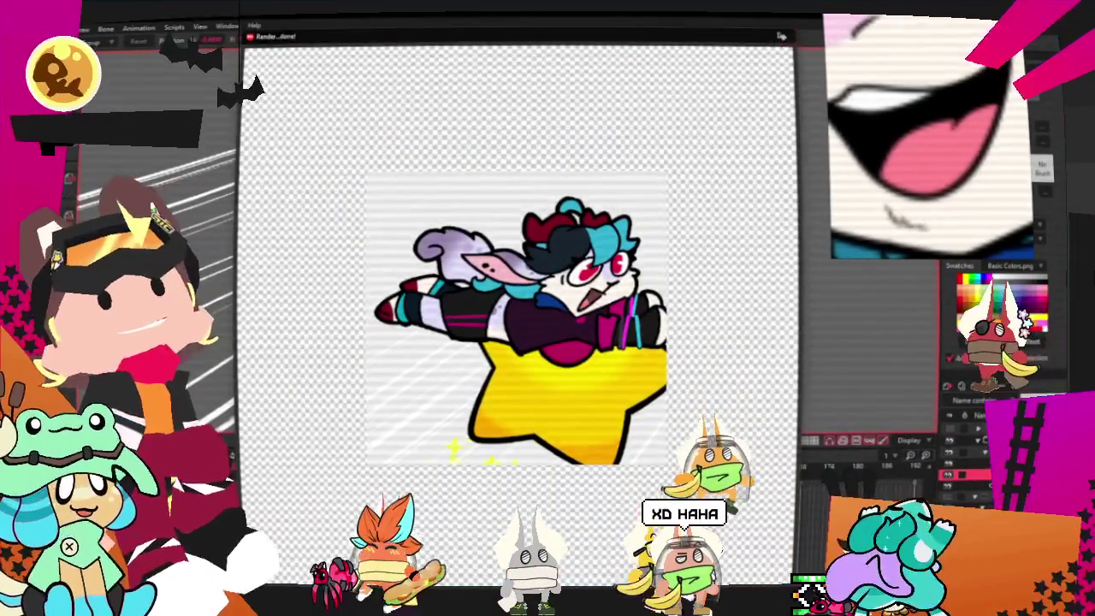
left_click(962, 160)
left_click(79, 28)
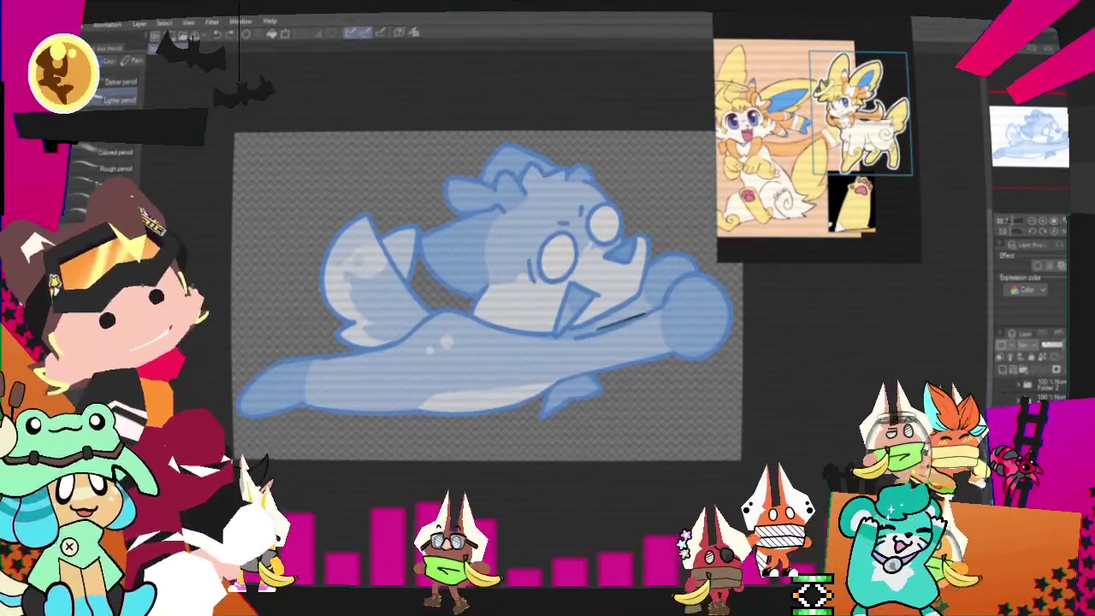
- Sketch long black strokes along the fish's body and mouth, undoing a stray snout stroke
left_click_drag(599, 327, 710, 297)
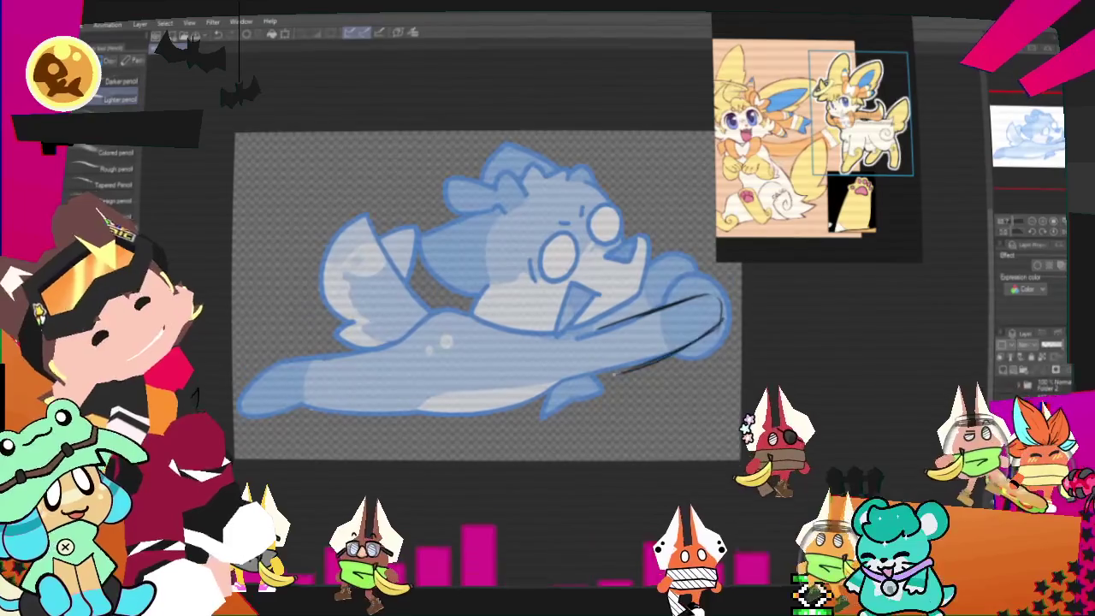
left_click_drag(591, 376, 718, 329)
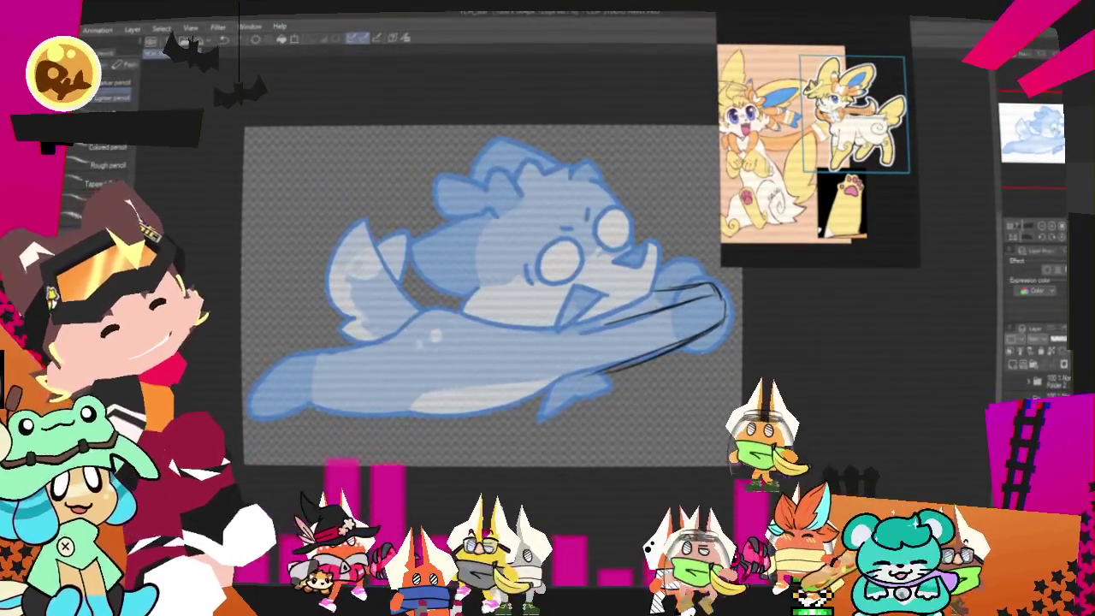
left_click_drag(491, 295, 540, 252)
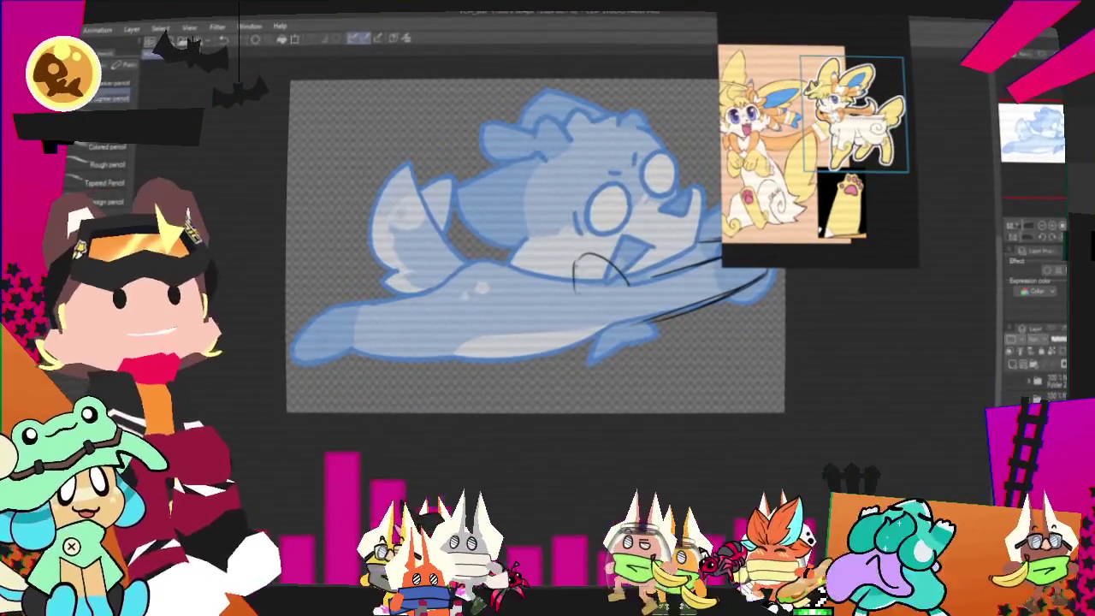
left_click_drag(574, 285, 628, 281)
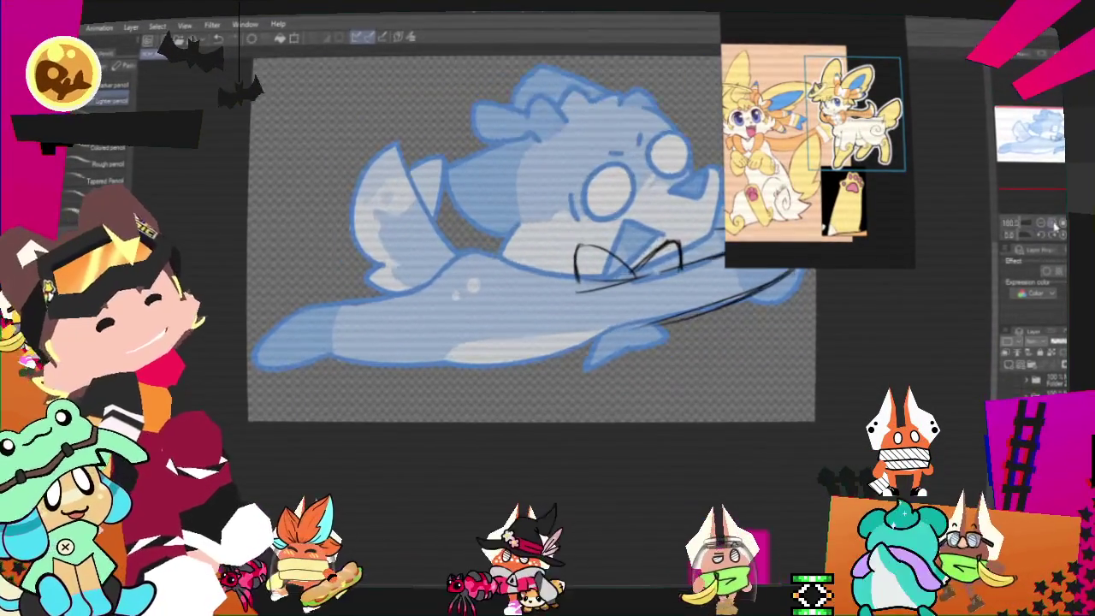
scroll(736, 195, "up", 2)
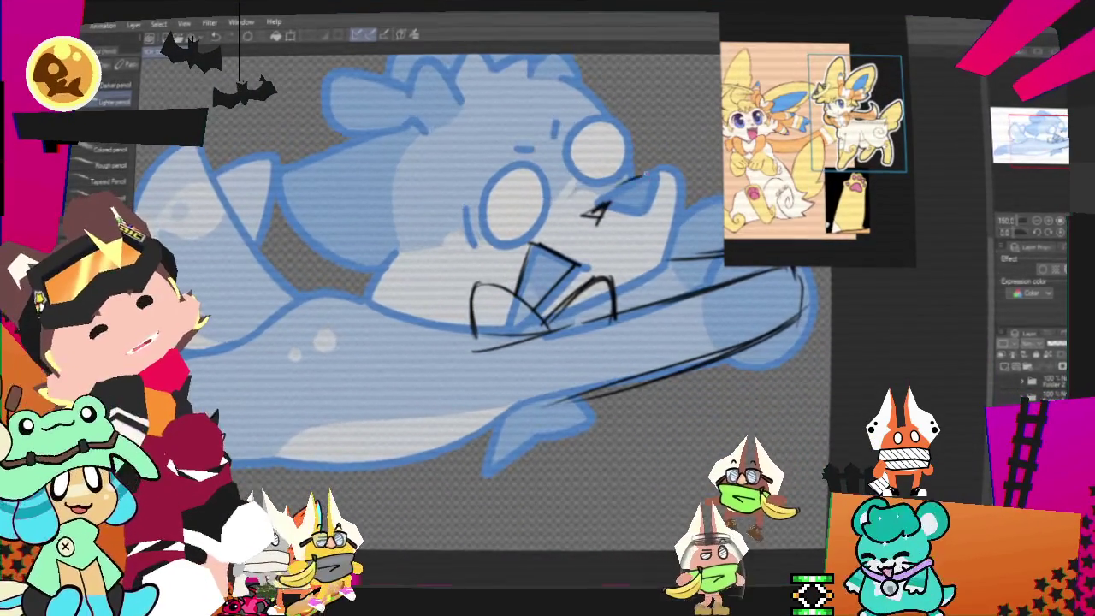
key("ctrl+z")
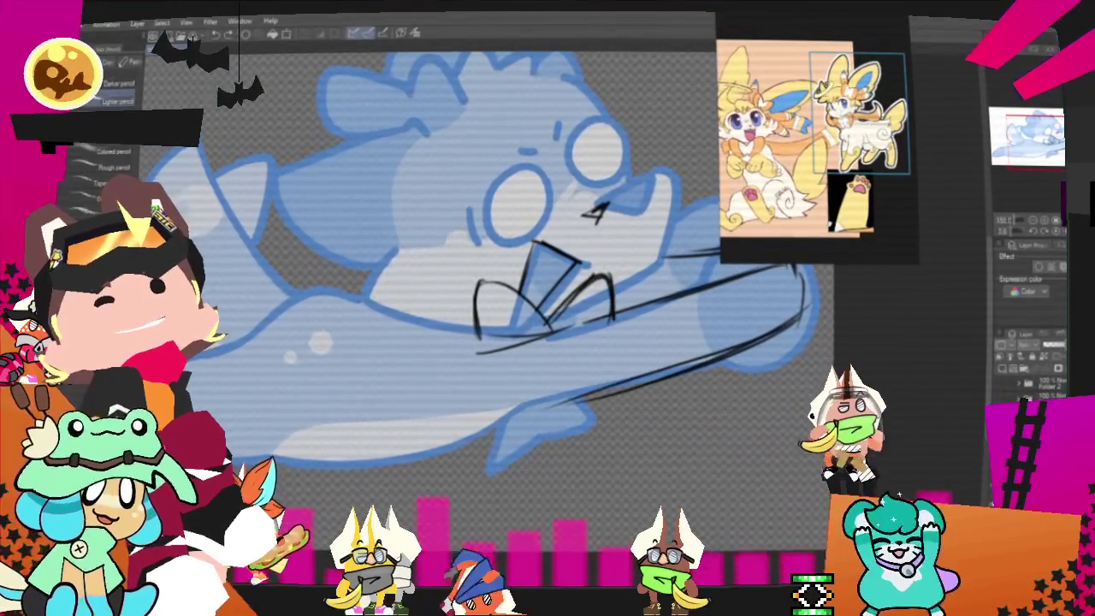
- Sketch oval eye outlines, the curving snout, a pointed cheek and the mouth's lower edge
scroll(479, 299, "up", 2)
scroll(479, 299, "up", 2)
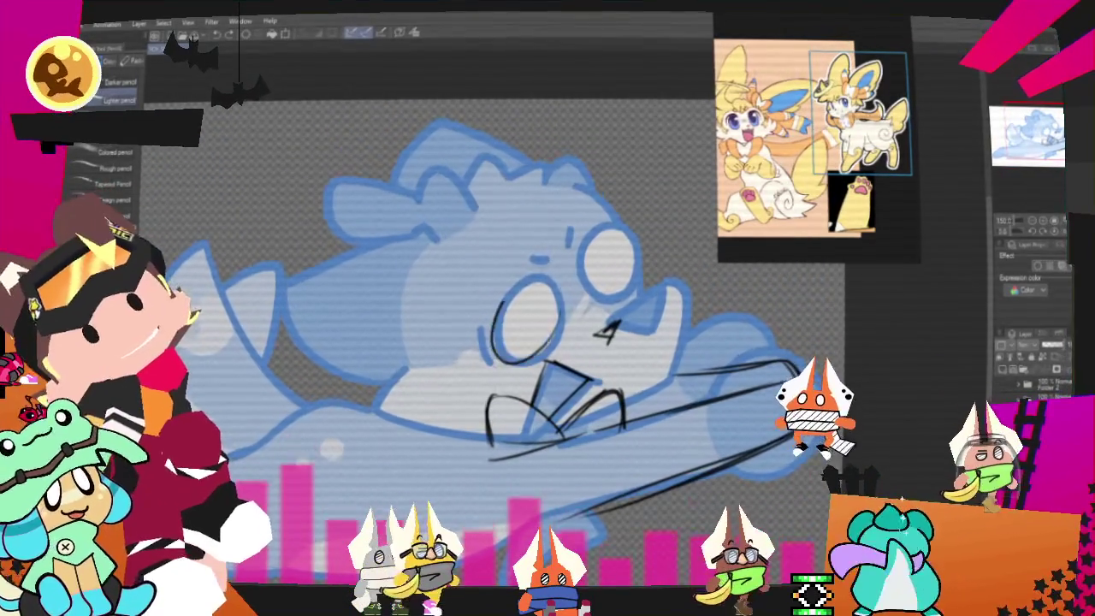
mouse_move(548, 267)
left_mouse_down()
mouse_move(492, 342)
mouse_move(470, 342)
left_mouse_up()
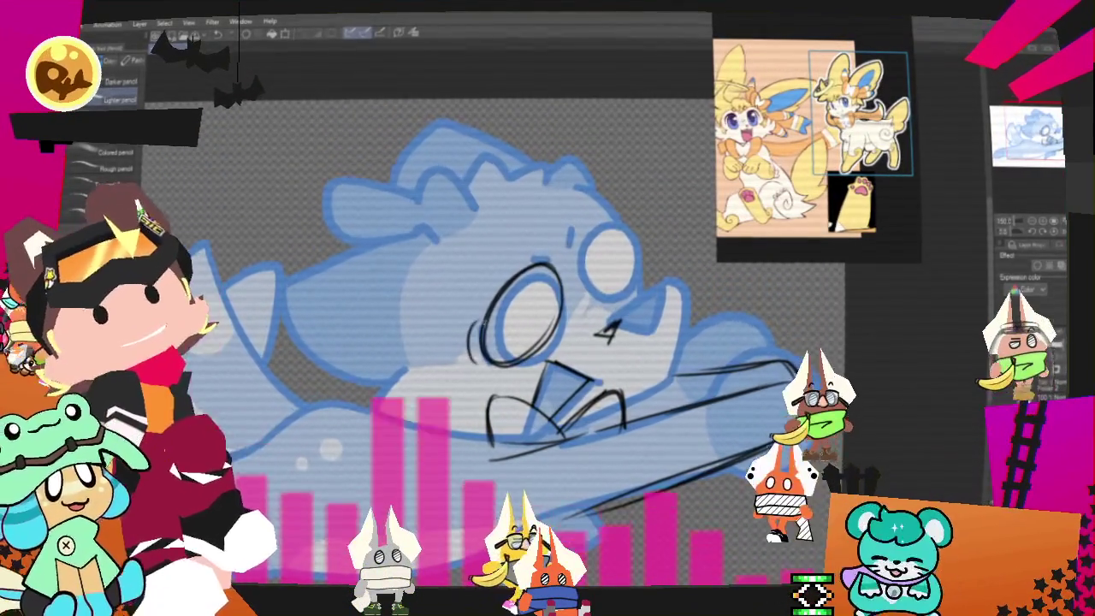
left_click_drag(607, 219, 590, 295)
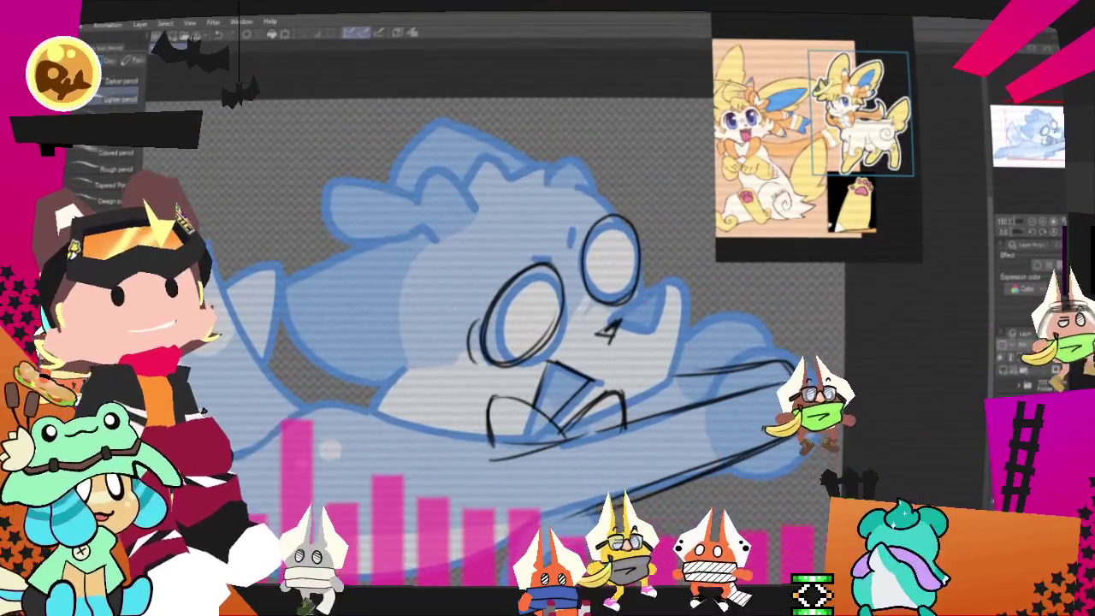
left_click_drag(660, 279, 628, 389)
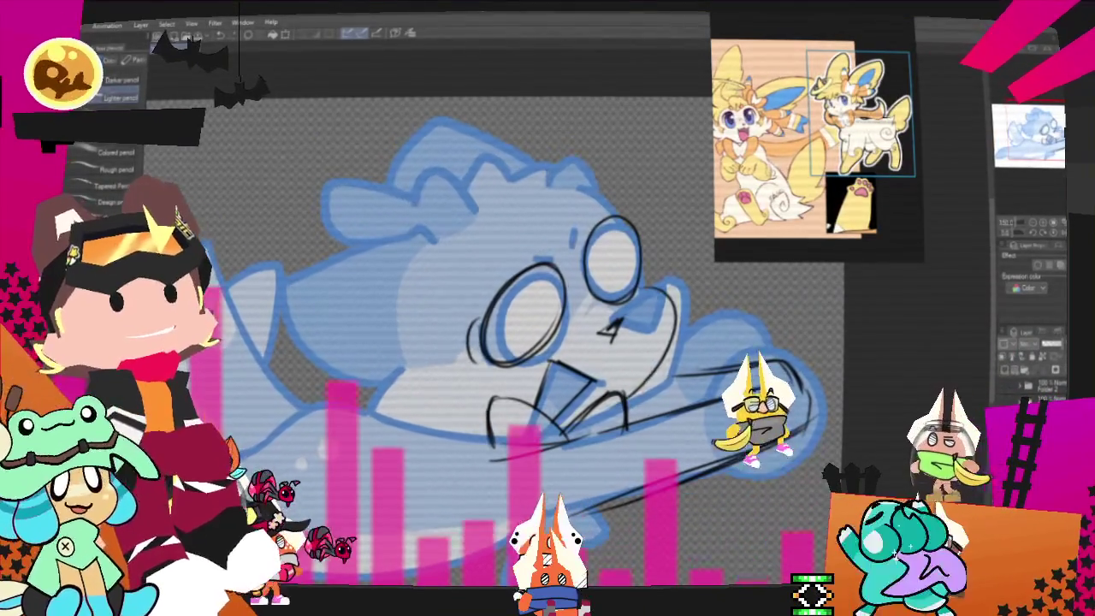
left_click_drag(382, 385, 442, 351)
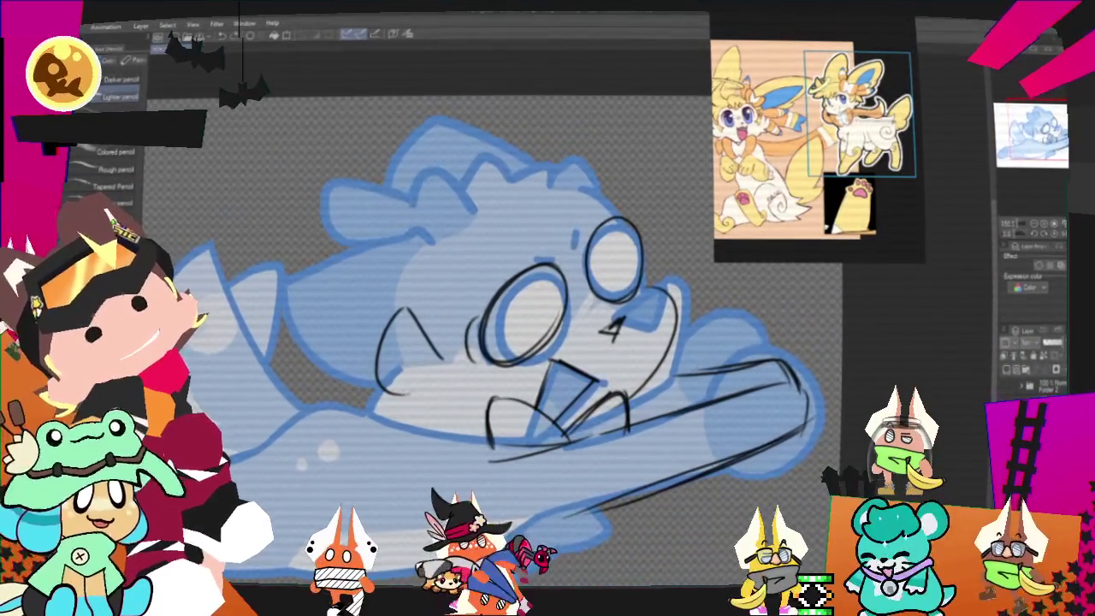
left_click_drag(389, 398, 445, 427)
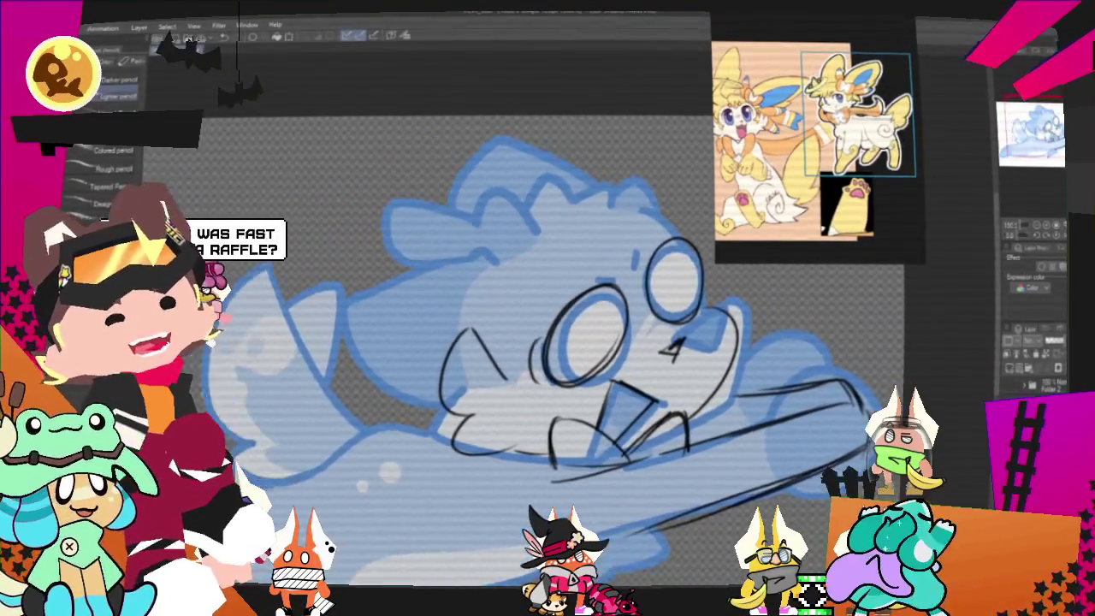
- Add a hair curl above the head and a line along the lower-left body
left_click_drag(866, 257, 1007, 325)
left_click_drag(599, 342, 504, 415)
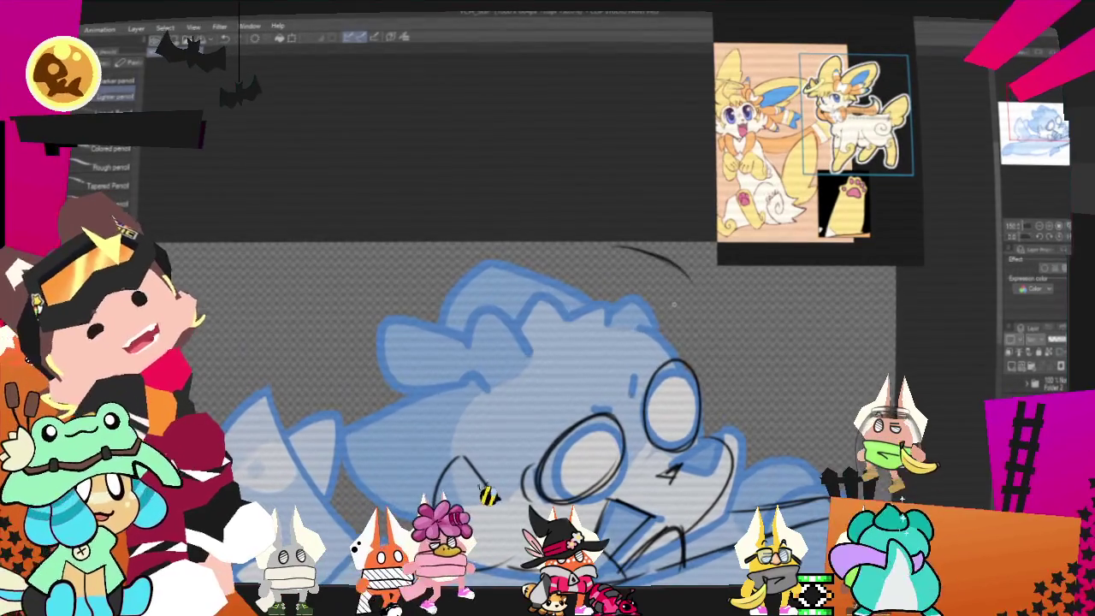
left_click_drag(628, 248, 659, 316)
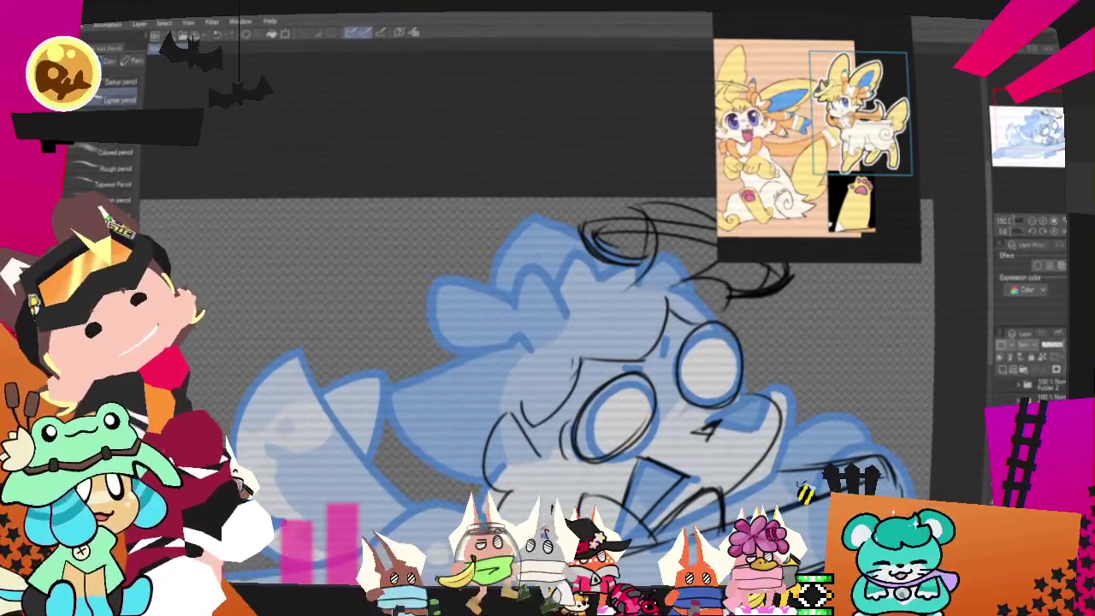
scroll(548, 385, "up", 2)
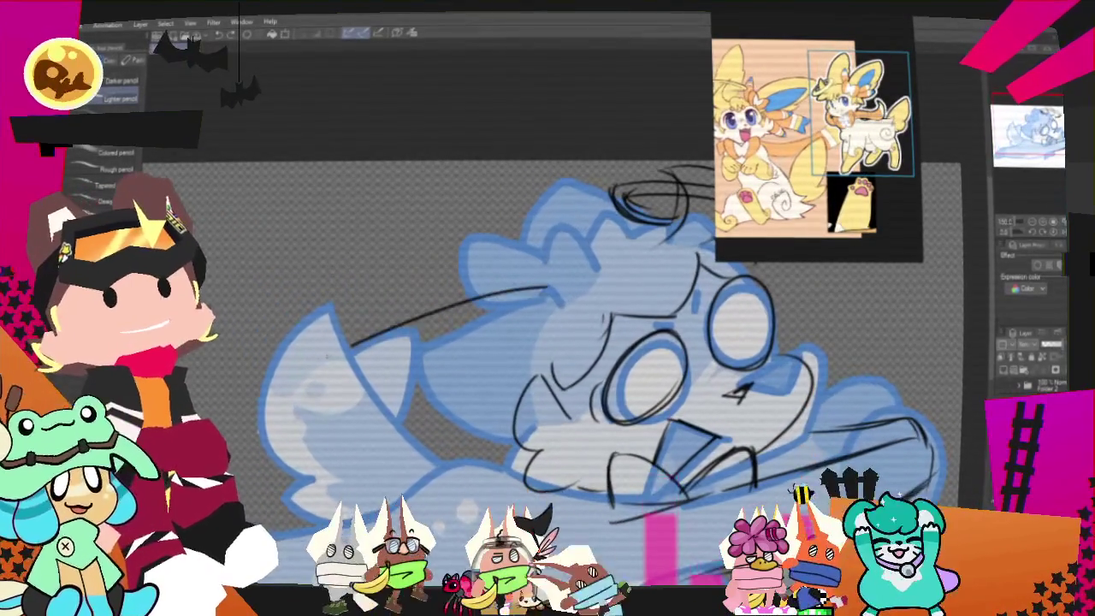
left_click_drag(286, 385, 479, 441)
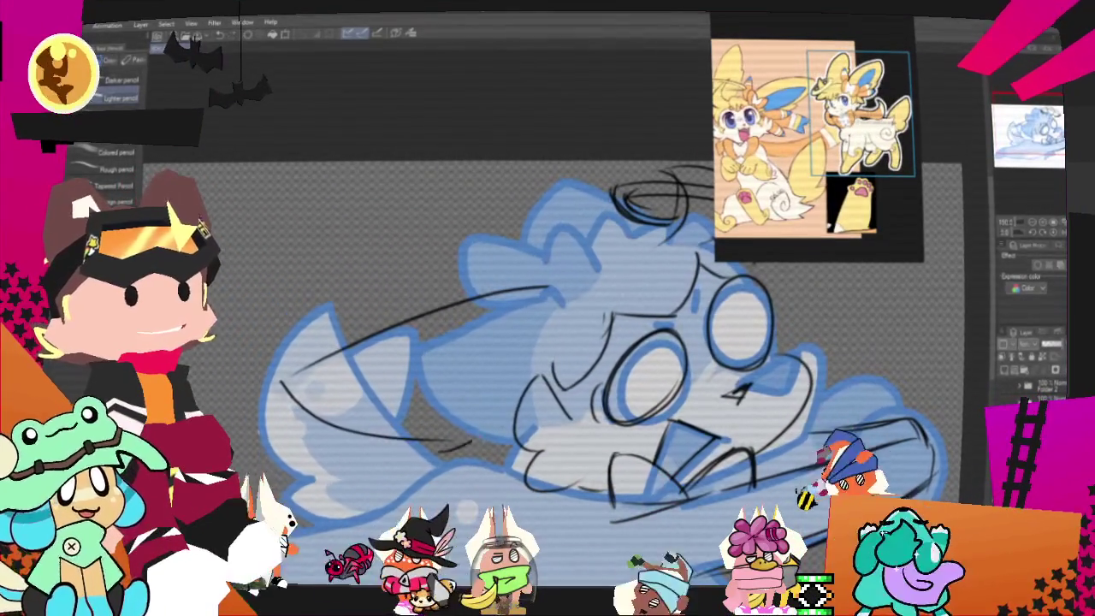